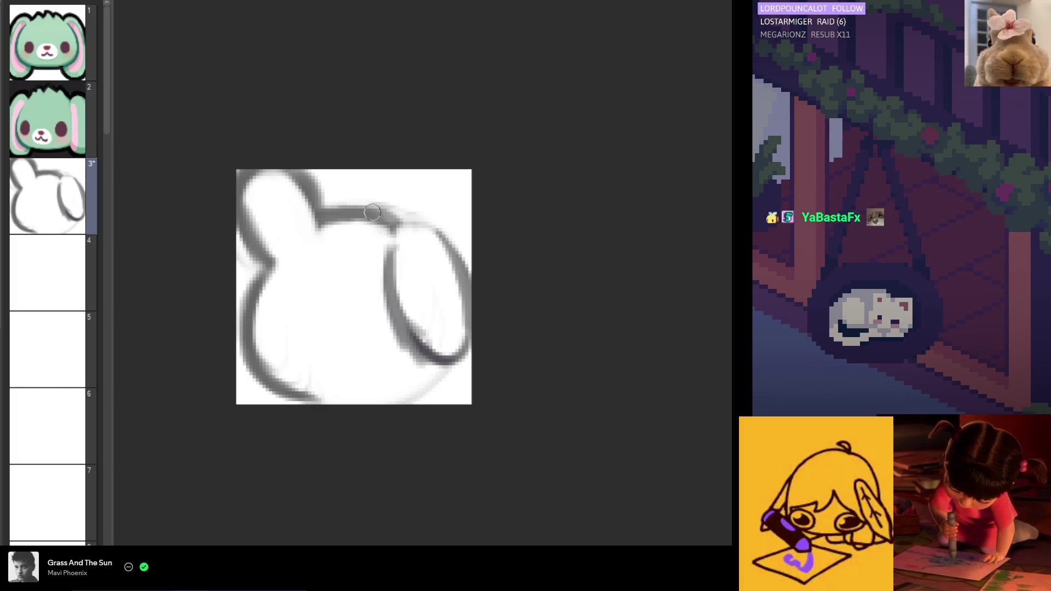
Darken the ear-head join, erase the lower right-ear line, extend the head curve, and enlarge the reference view.
mouse_move(412, 215)
mouse_down()
mouse_move(454, 268)
mouse_move(422, 220)
mouse_up()
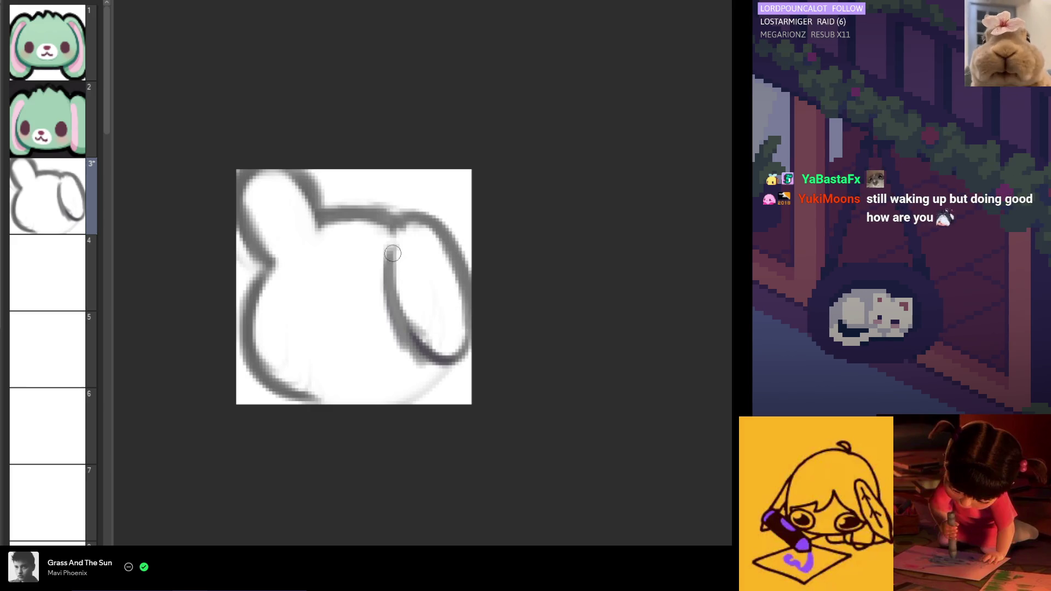
mouse_move(386, 317)
mouse_down()
mouse_move(418, 328)
mouse_move(470, 318)
mouse_up()
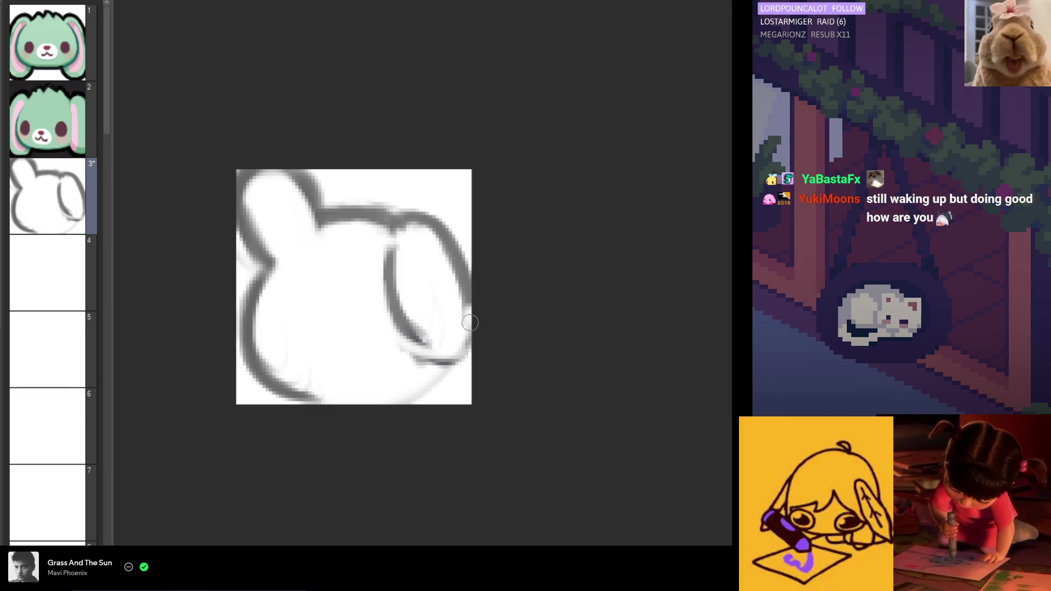
drag(431, 376, 413, 386)
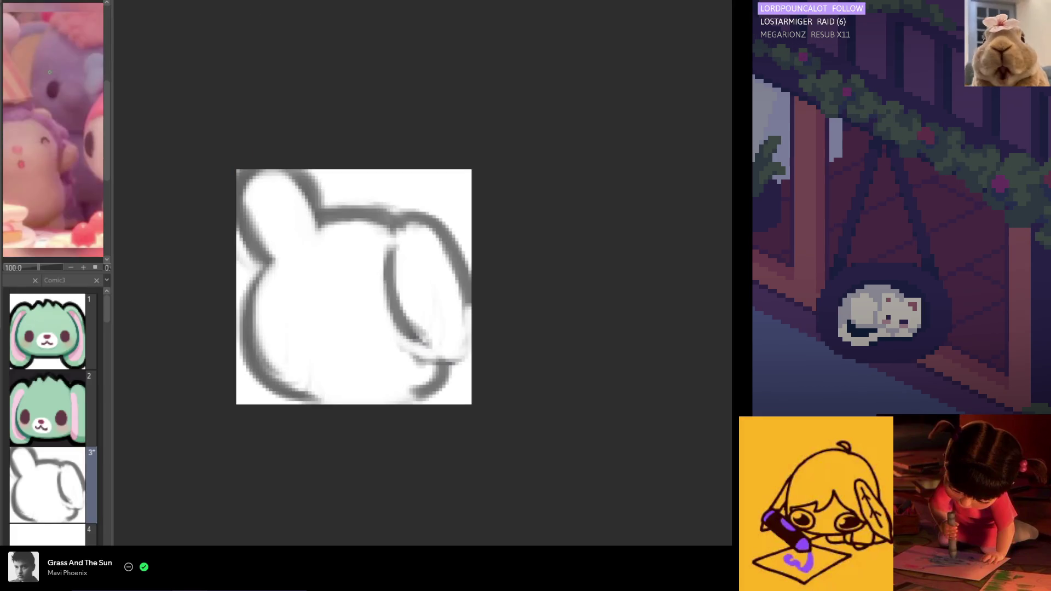
drag(110, 122, 145, 122)
Paint a large grey blob over the bunny head, discarding the trial shading and left-ear strokes.
scroll(63, 115, up, 5)
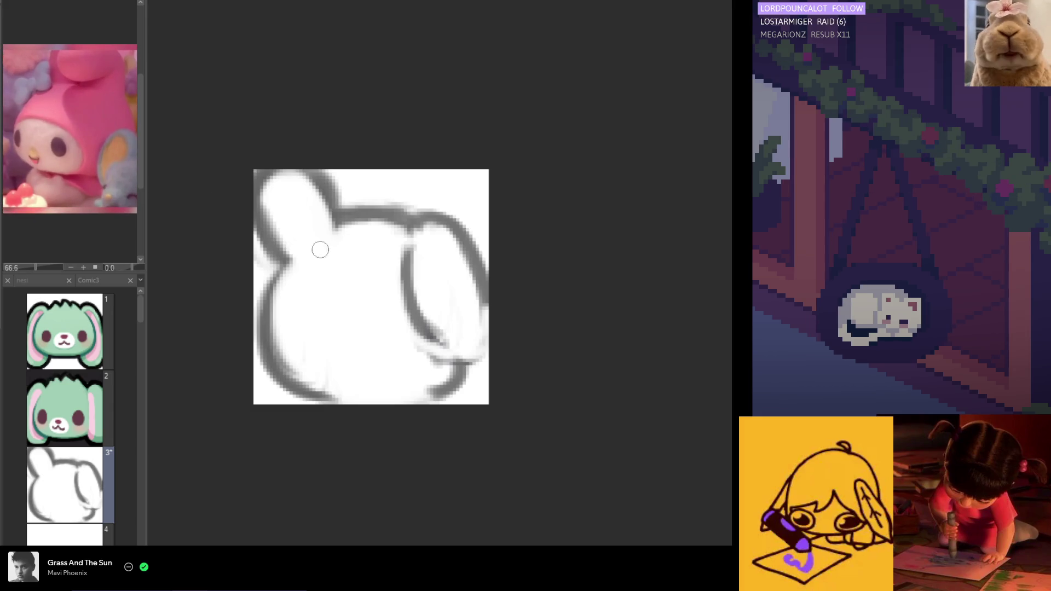
scroll(326, 249, up, 2)
scroll(287, 270, down, 1)
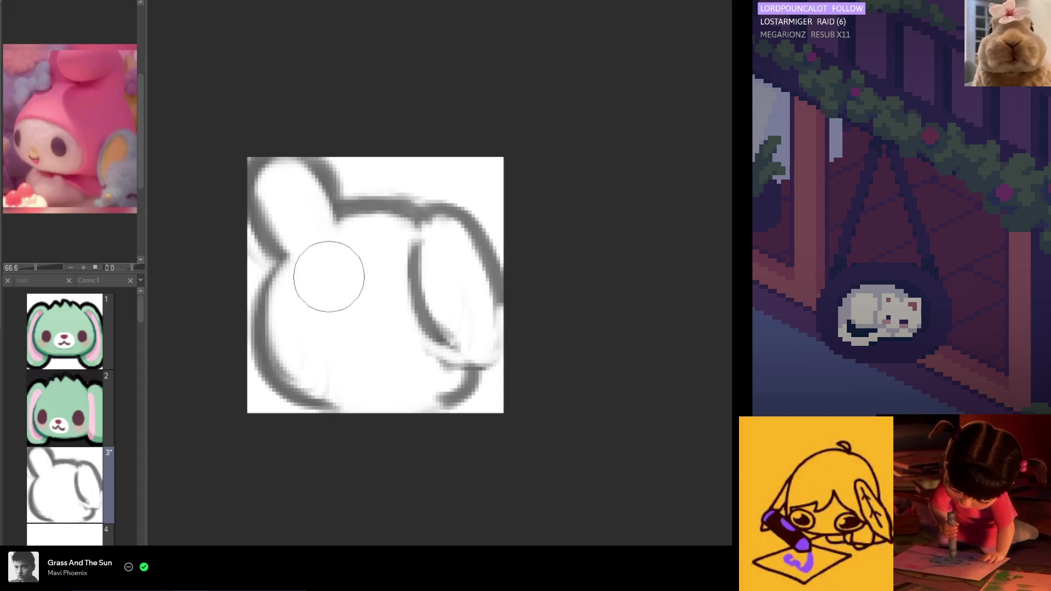
mouse_move(331, 379)
mouse_down()
mouse_move(288, 364)
mouse_move(453, 321)
mouse_move(359, 310)
mouse_move(328, 328)
mouse_up()
key(ctrl+z)
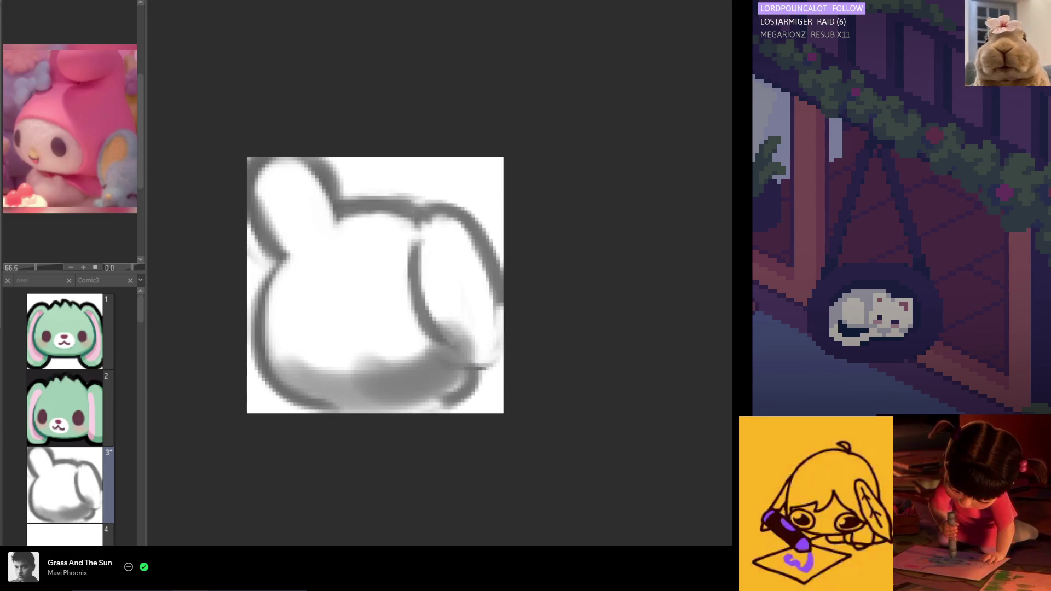
mouse_move(376, 294)
mouse_down()
mouse_move(318, 315)
mouse_move(371, 347)
mouse_move(422, 324)
mouse_move(343, 301)
mouse_move(342, 342)
mouse_move(429, 317)
mouse_move(363, 270)
mouse_up()
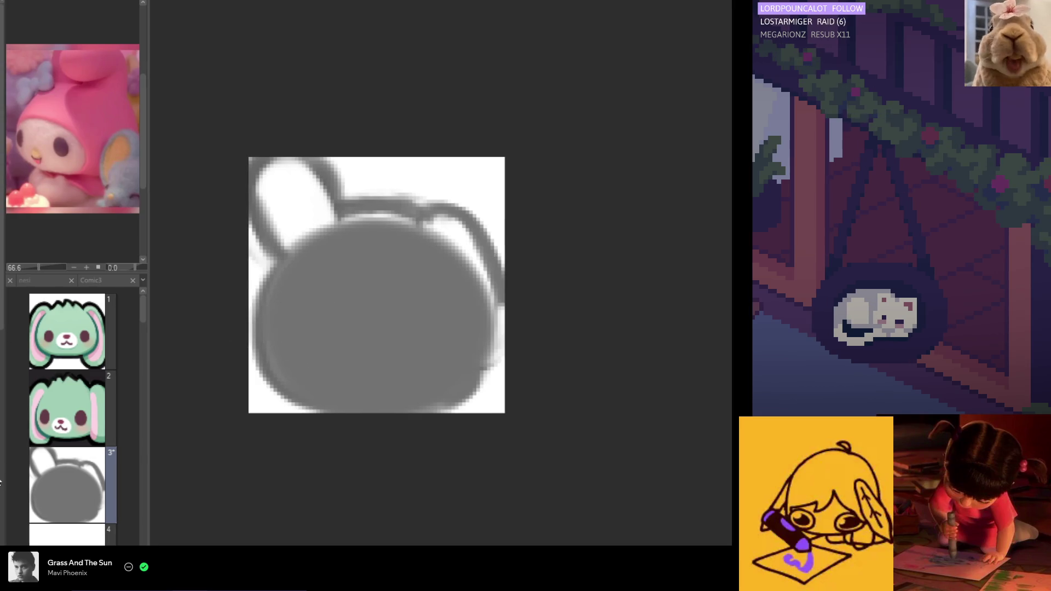
mouse_move(277, 305)
mouse_down()
mouse_move(296, 183)
mouse_move(276, 232)
mouse_move(476, 211)
mouse_move(416, 286)
mouse_move(376, 262)
mouse_move(390, 296)
mouse_move(340, 312)
mouse_move(411, 333)
mouse_up()
key(ctrl+z)
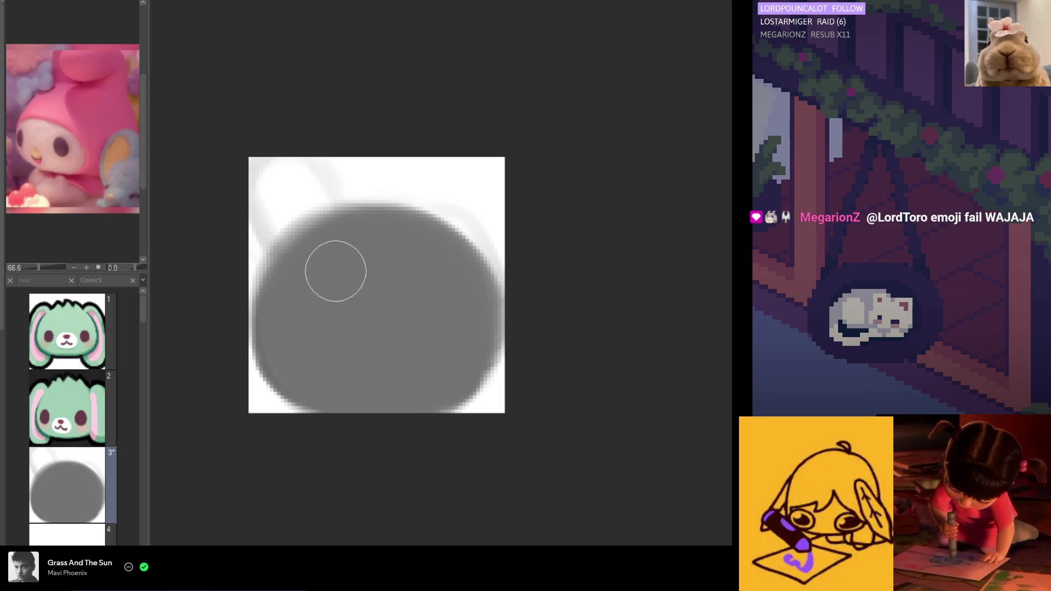
Erase the blob's centre with white to leave a grey ring, then shift the ring slightly upward.
drag(481, 237, 486, 350)
key(ctrl+z)
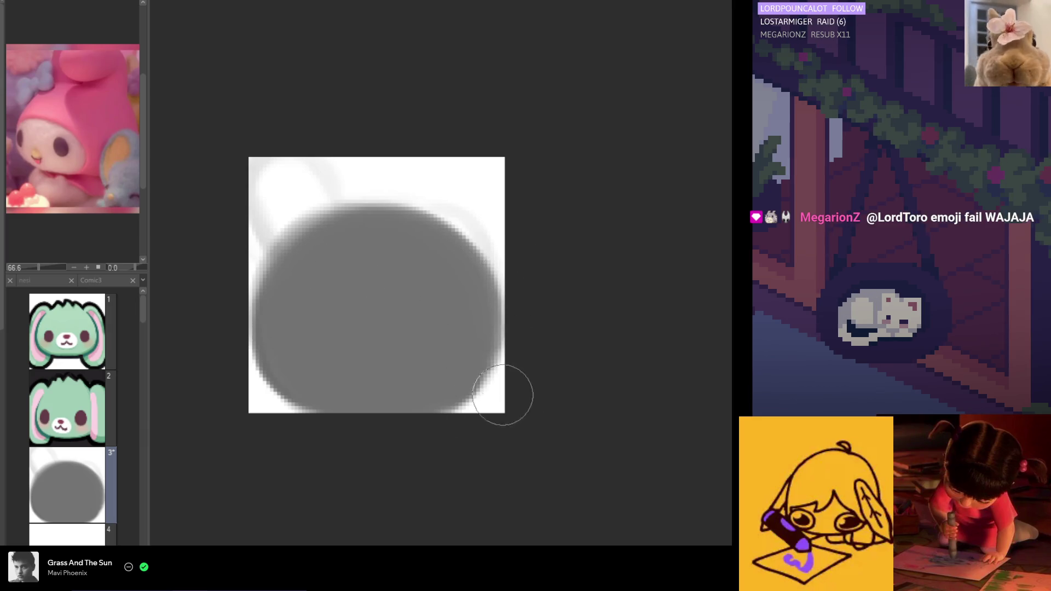
drag(289, 226, 287, 369)
key(ctrl+z)
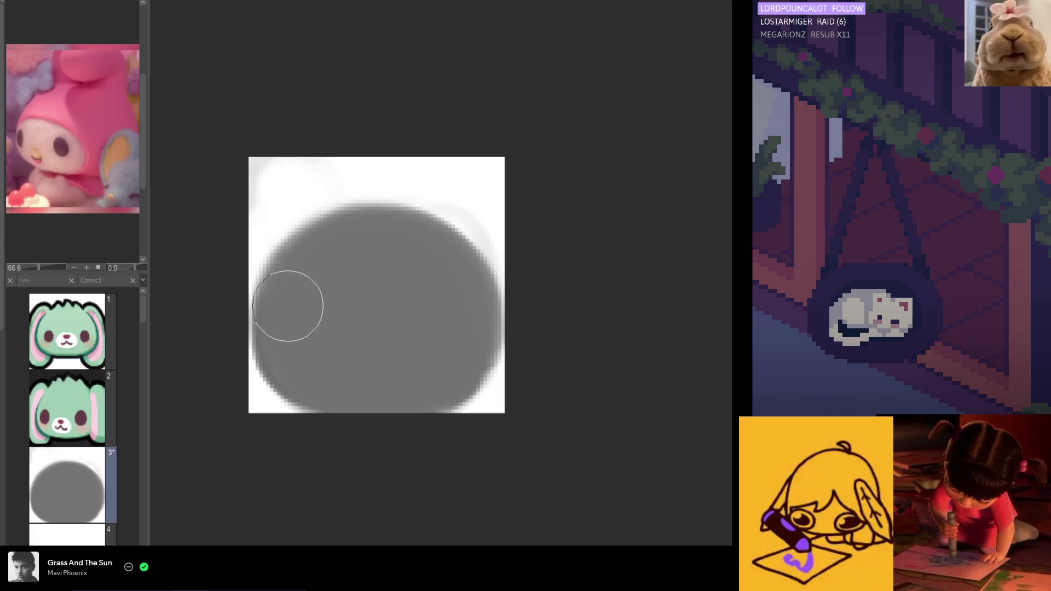
mouse_move(350, 300)
mouse_down()
mouse_move(394, 333)
mouse_move(376, 305)
mouse_move(367, 331)
mouse_move(352, 310)
mouse_move(402, 321)
mouse_move(350, 305)
mouse_move(379, 321)
mouse_up()
key(ctrl+z)
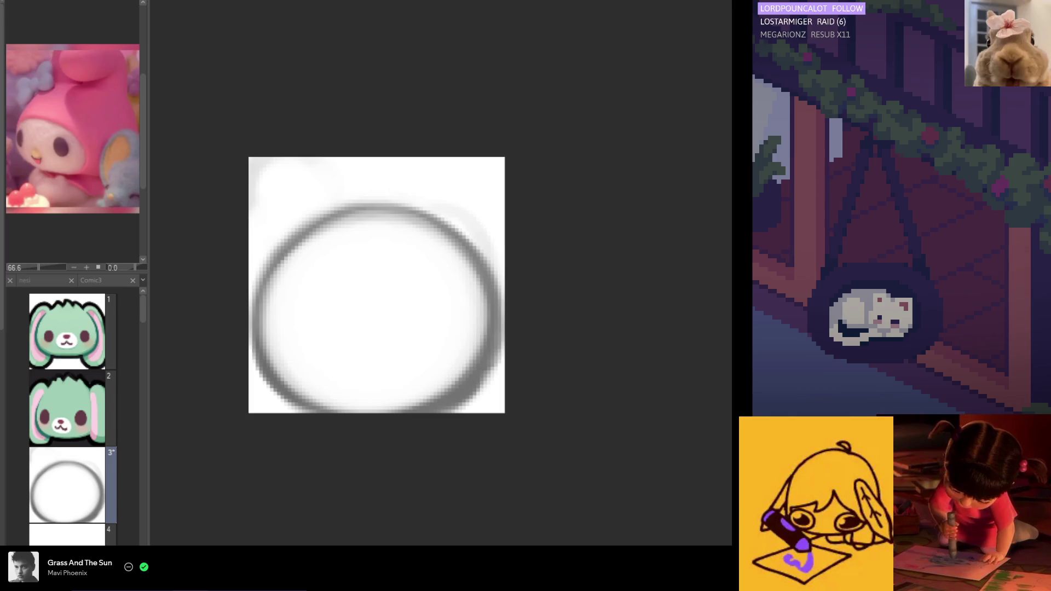
drag(276, 264, 276, 257)
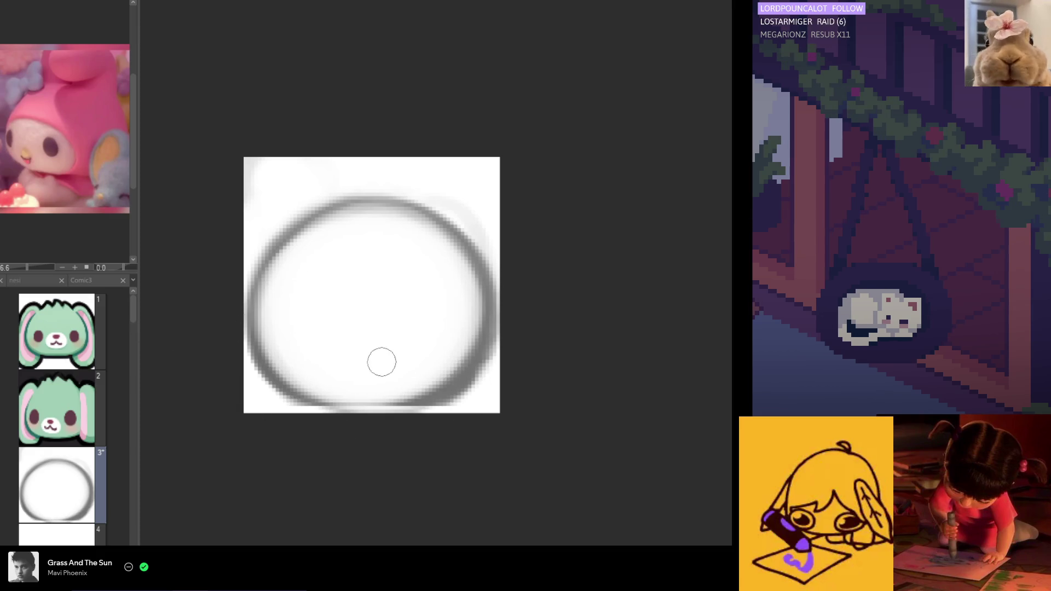
Thicken and even out the ring's bottom arc, then draw a vertical line down its middle.
mouse_move(328, 399)
mouse_down()
mouse_move(400, 392)
mouse_move(412, 404)
mouse_move(305, 397)
mouse_move(370, 391)
mouse_up()
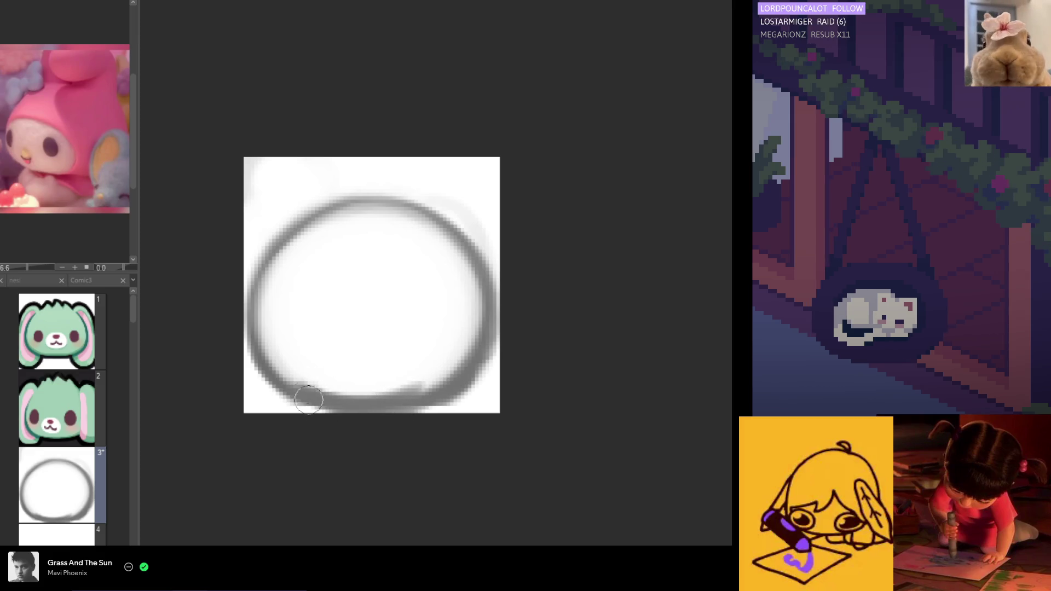
mouse_move(300, 401)
mouse_down()
mouse_move(436, 384)
mouse_move(303, 373)
mouse_move(380, 380)
mouse_move(343, 395)
mouse_move(300, 380)
mouse_move(368, 385)
mouse_move(387, 364)
mouse_up()
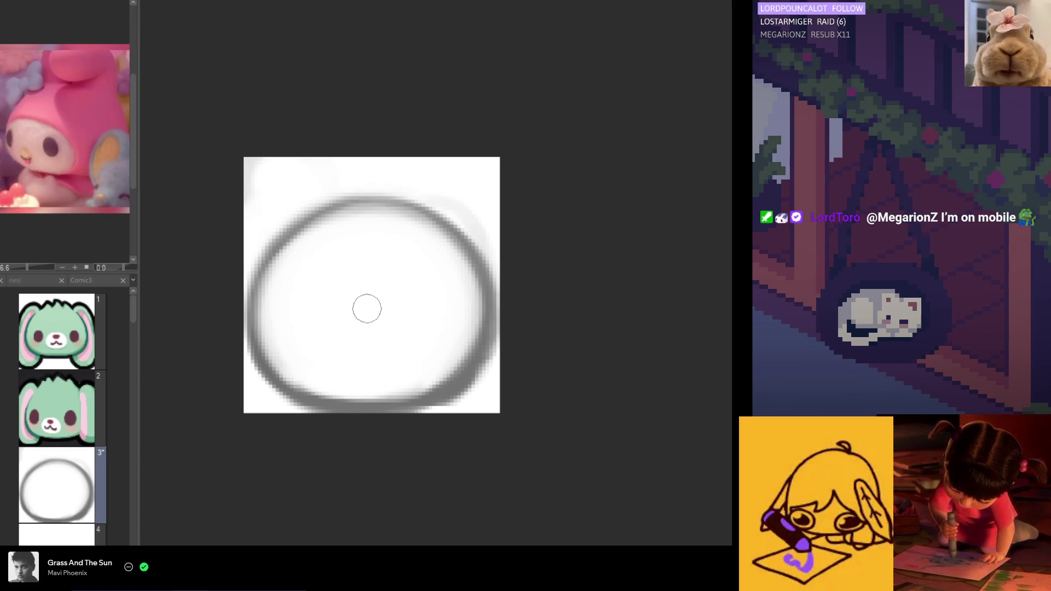
mouse_move(359, 229)
mouse_down()
mouse_move(354, 383)
mouse_move(333, 329)
mouse_move(349, 325)
mouse_up()
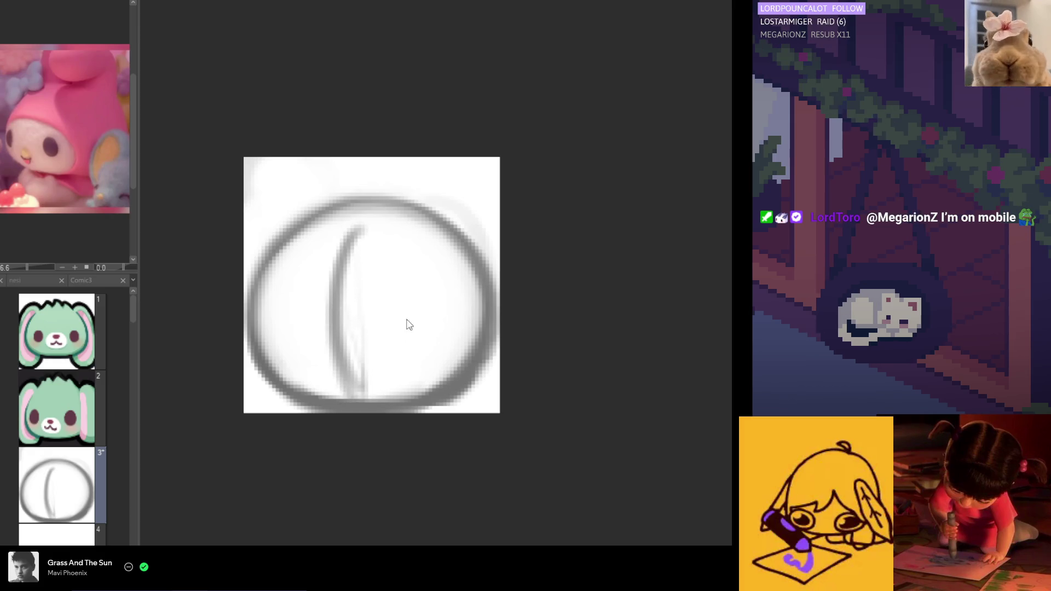
Try several vertical centre lines inside the round head, undoing the rejected ones.
key(ctrl+z)
mouse_move(357, 217)
mouse_down()
mouse_move(343, 357)
mouse_move(362, 380)
mouse_up()
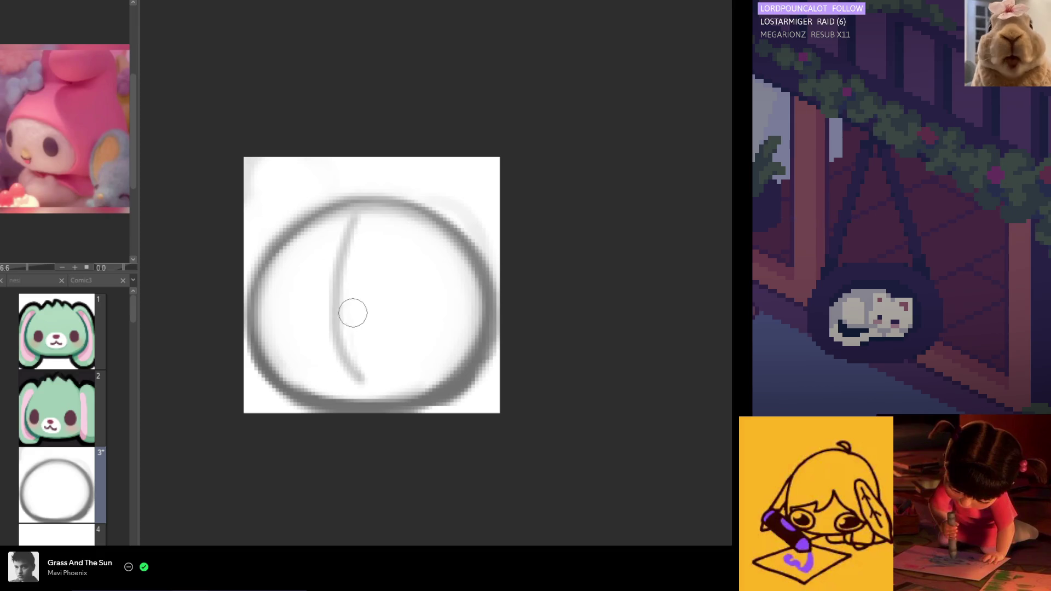
key(ctrl+z)
drag(342, 244, 347, 345)
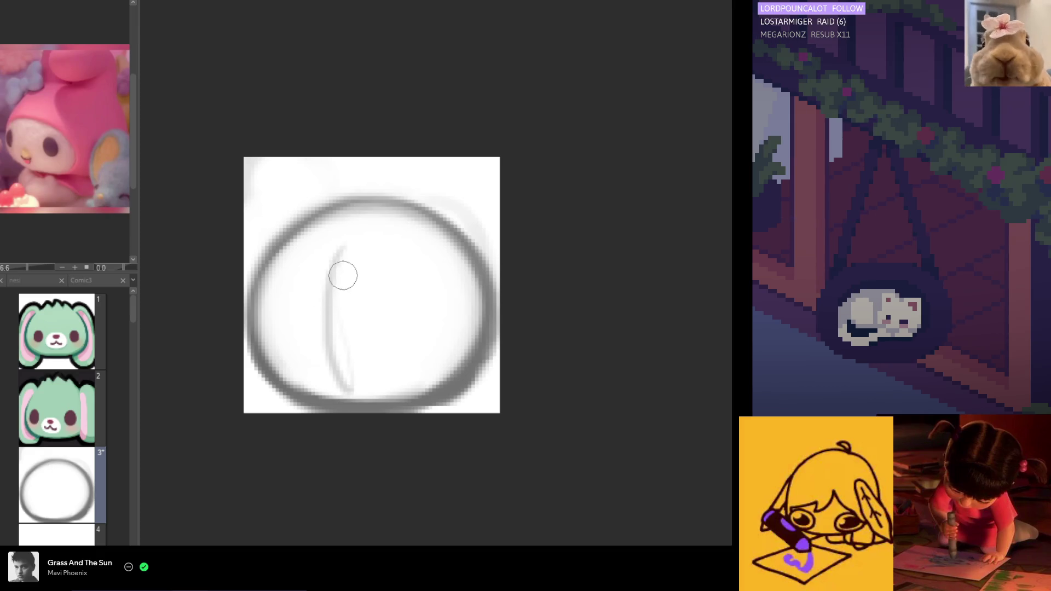
drag(345, 274, 342, 339)
key(ctrl+z)
key(ctrl+z)
mouse_move(345, 263)
mouse_down()
mouse_move(328, 305)
mouse_move(337, 399)
mouse_move(347, 387)
mouse_move(351, 405)
mouse_up()
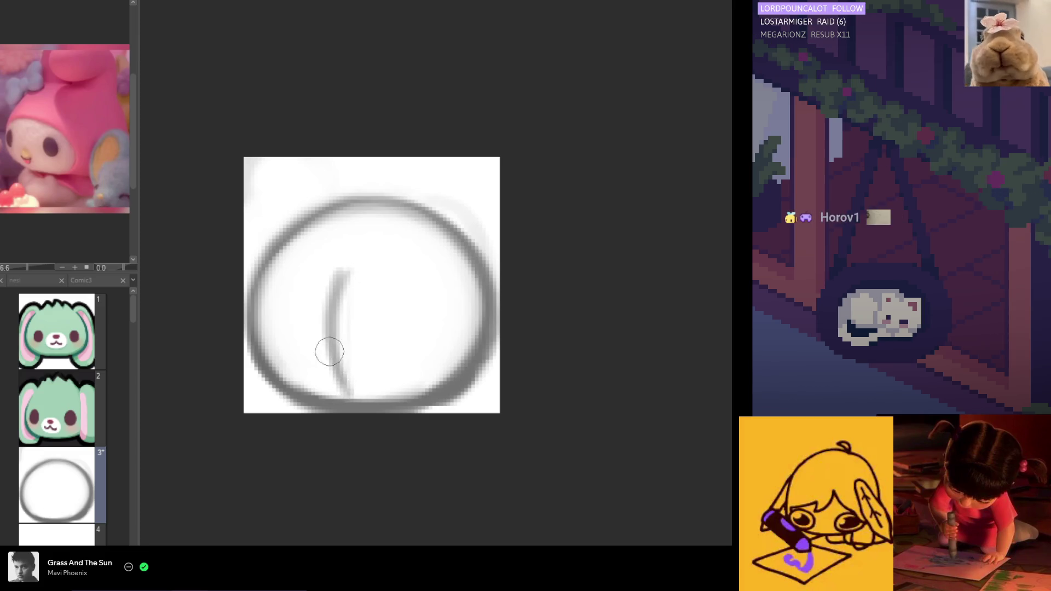
Paint dark left and right eye dots, redrawing them until the left eye sits correctly.
drag(284, 326, 275, 321)
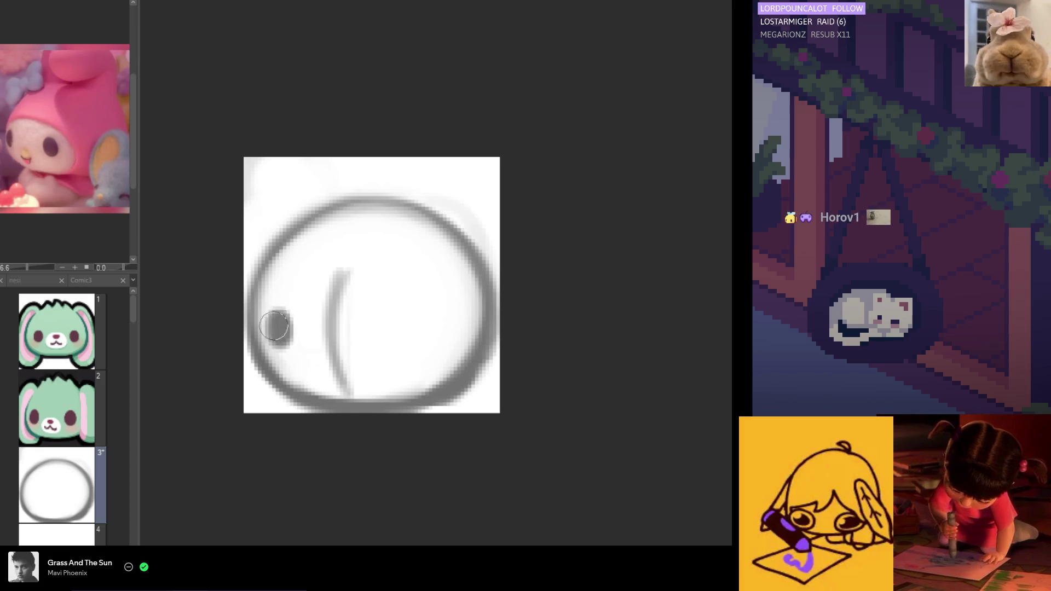
mouse_move(403, 329)
mouse_down()
mouse_move(389, 342)
mouse_move(400, 336)
mouse_up()
key(ctrl+z)
key(ctrl+z)
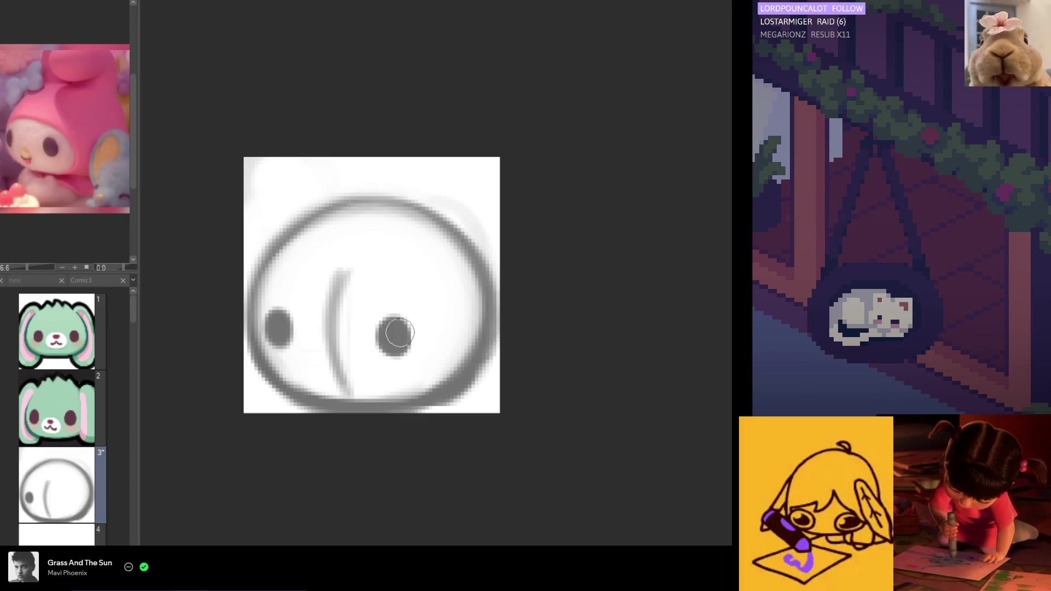
key(ctrl+z)
key(ctrl+z)
key(ctrl+z)
drag(284, 335, 292, 328)
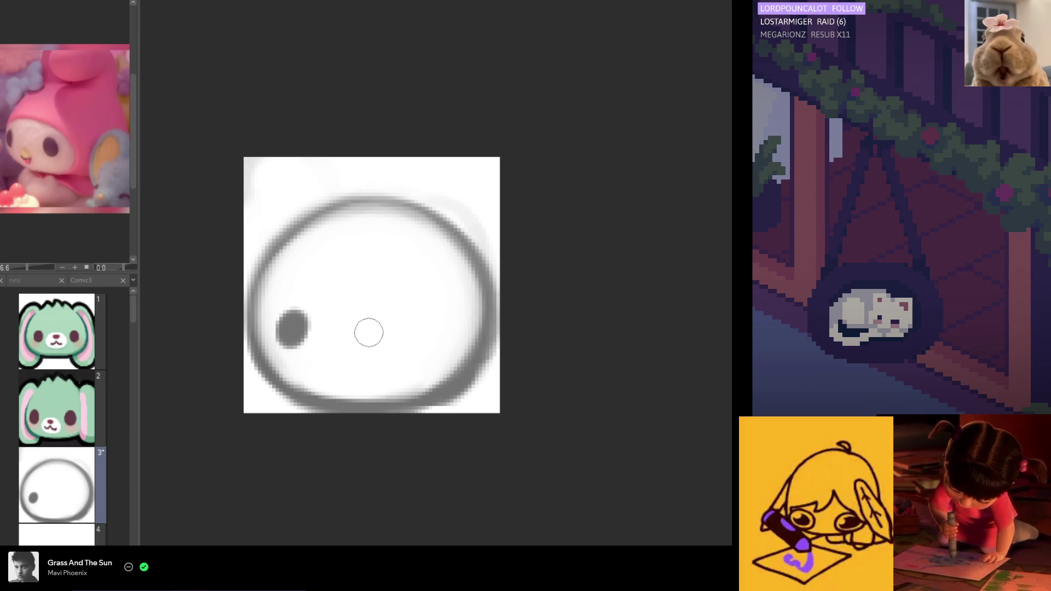
drag(384, 328, 384, 328)
key(ctrl+z)
key(ctrl+z)
drag(290, 316, 288, 333)
key(ctrl+z)
key(ctrl+z)
drag(393, 328, 382, 329)
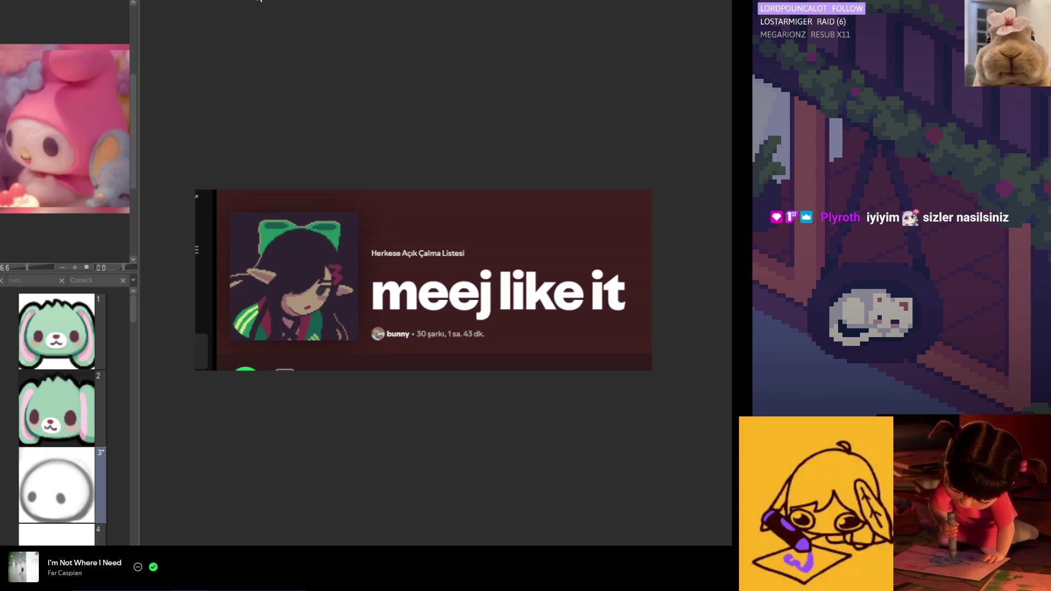
Return from the playlist to the Clip Studio Paint drawing canvas.
click(530, 176)
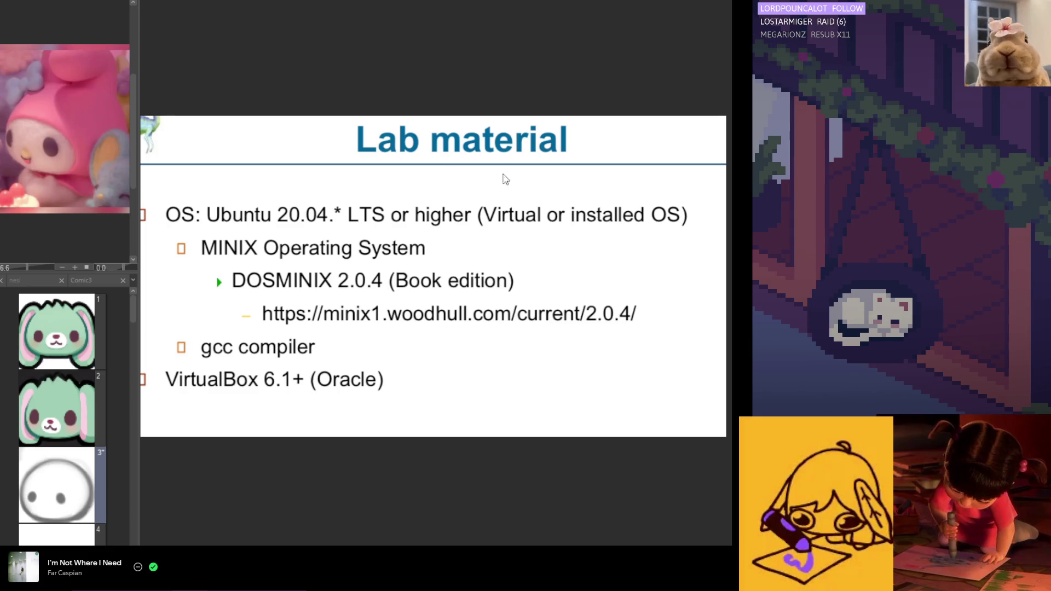
Darken the right eye and dab a small nose below the eyes, with the canvas view un-flipped.
key(alt+Tab)
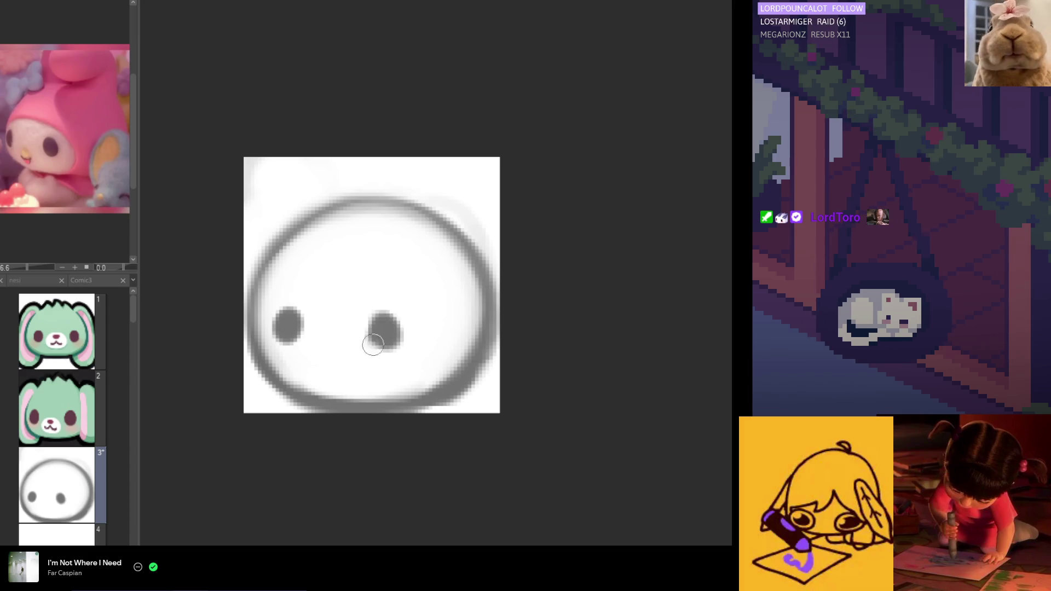
drag(391, 331, 377, 328)
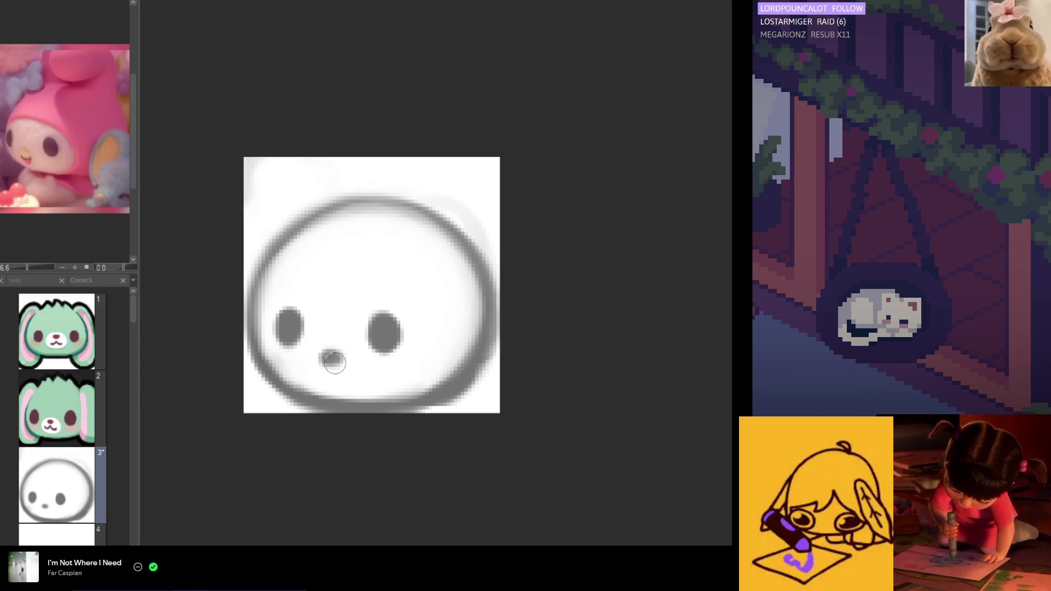
drag(331, 363, 331, 356)
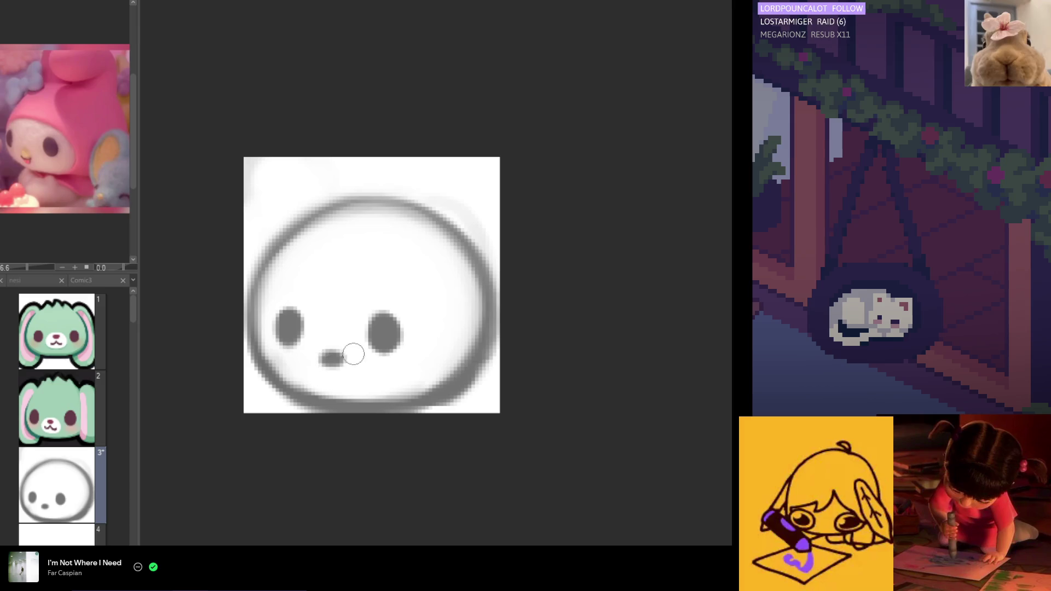
scroll(357, 324, left, 5)
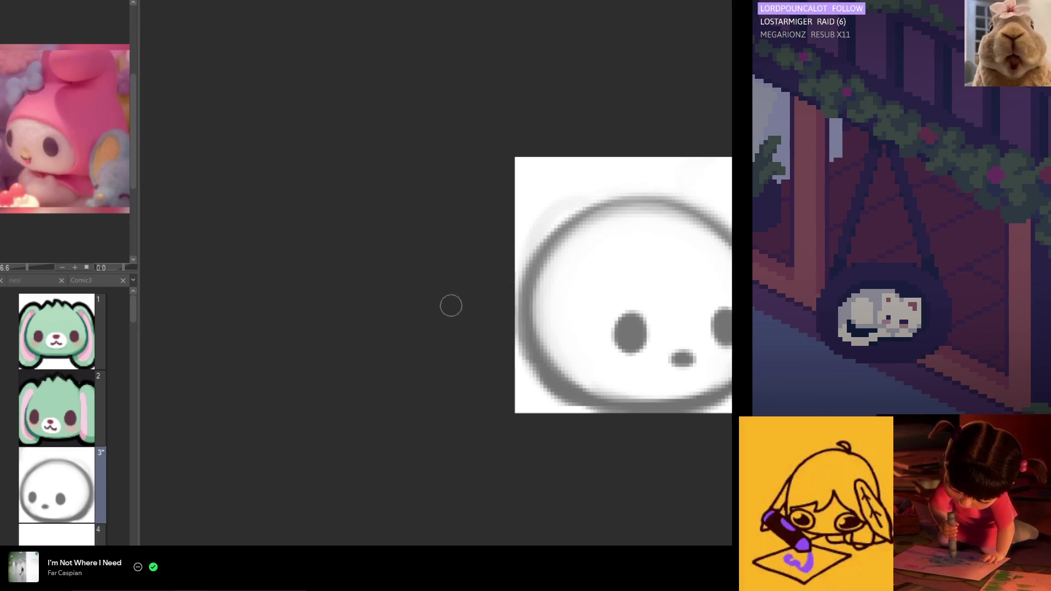
key(h)
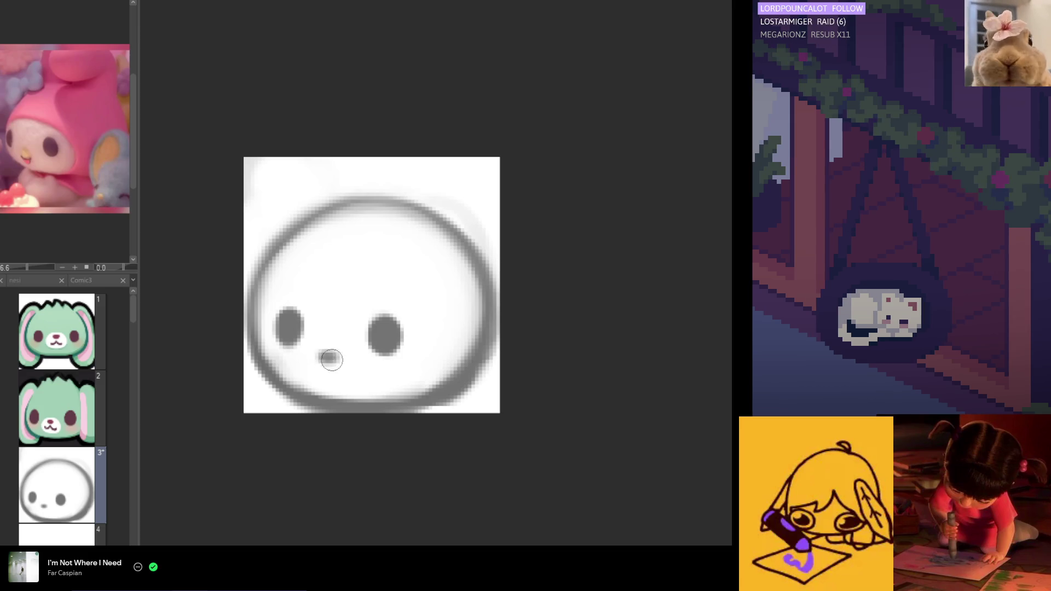
drag(328, 356, 330, 353)
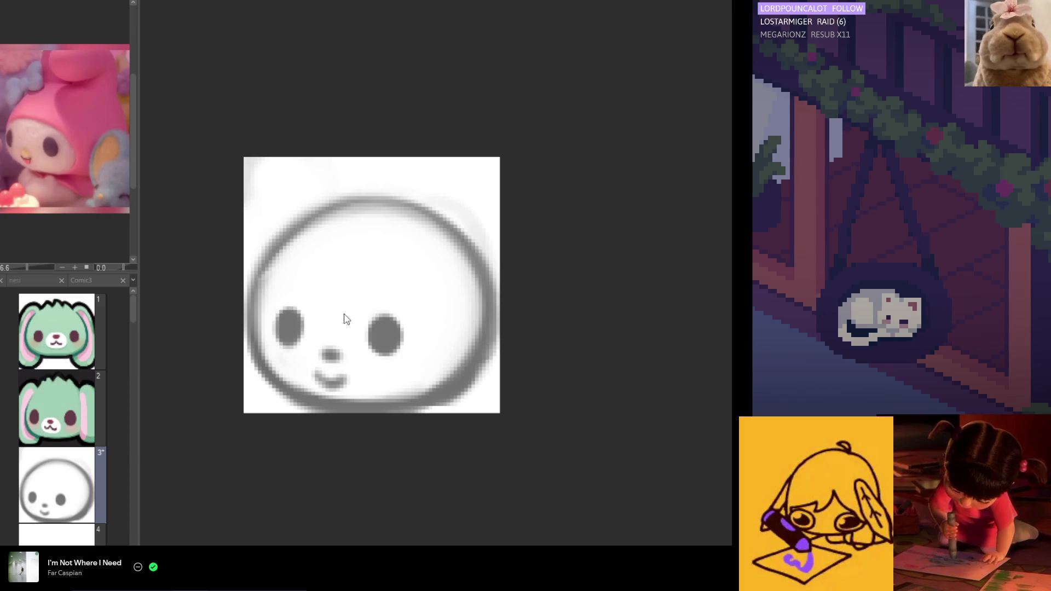
Push the eyes, nose and mouth upward with Liquify, then rework the mouth into a small w shape.
mouse_move(310, 350)
mouse_down()
mouse_move(274, 331)
mouse_move(327, 328)
mouse_up()
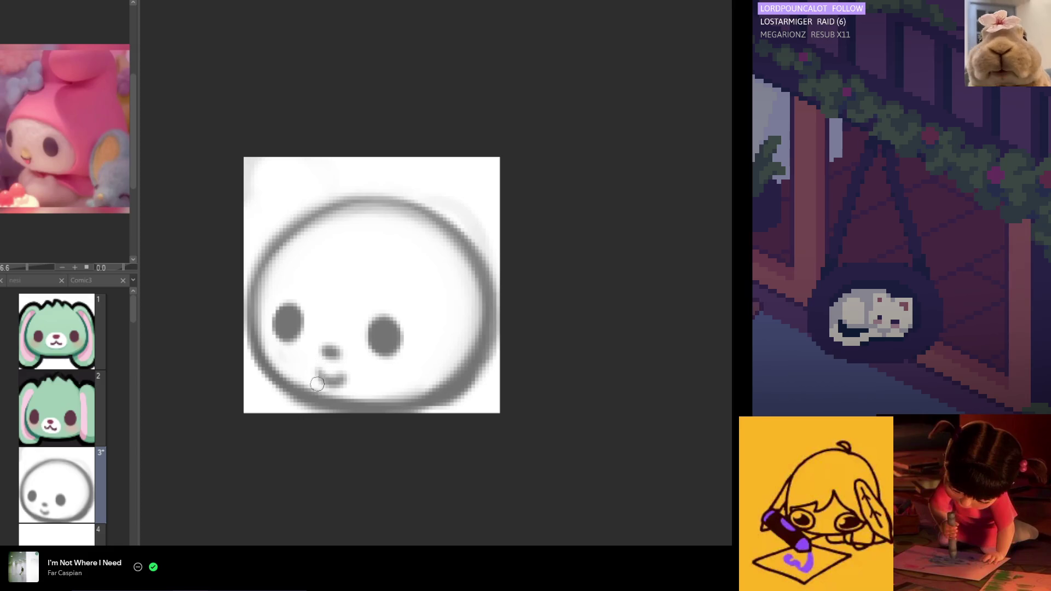
drag(321, 367, 347, 386)
key(ctrl+z)
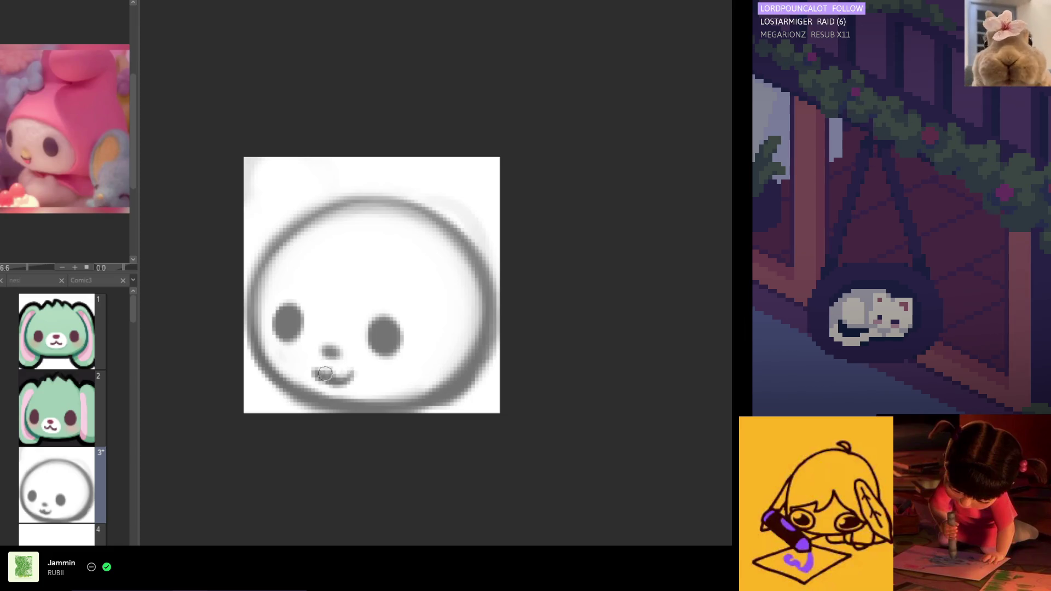
drag(319, 375, 354, 379)
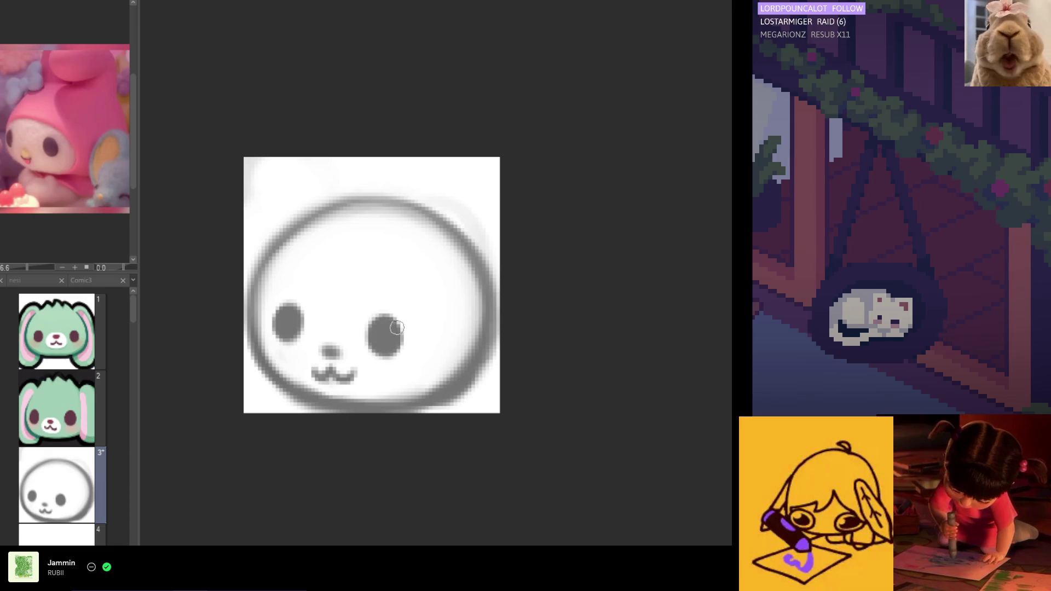
Sketch a tall looped ear outline rising above the head's upper left.
scroll(382, 326, left, 5)
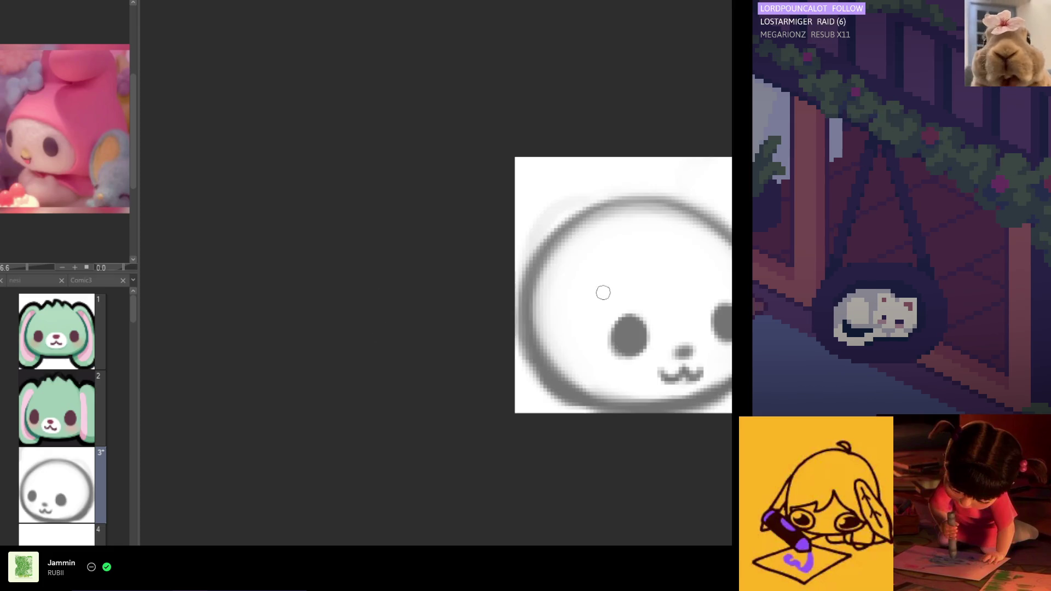
scroll(525, 287, right, 5)
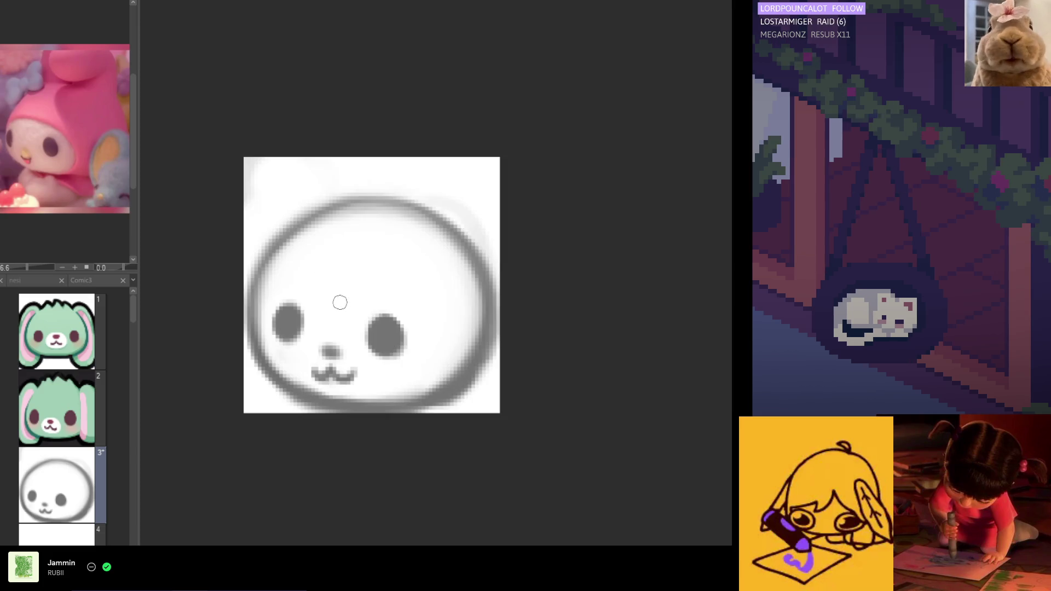
scroll(686, 311, left, 5)
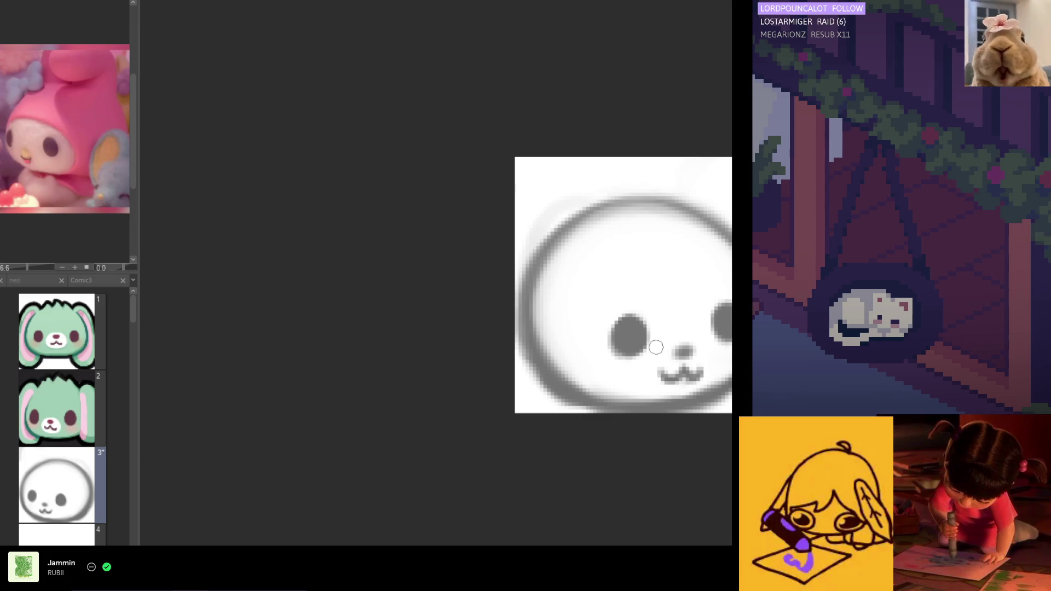
scroll(638, 293, down, 3)
scroll(583, 359, up, 1)
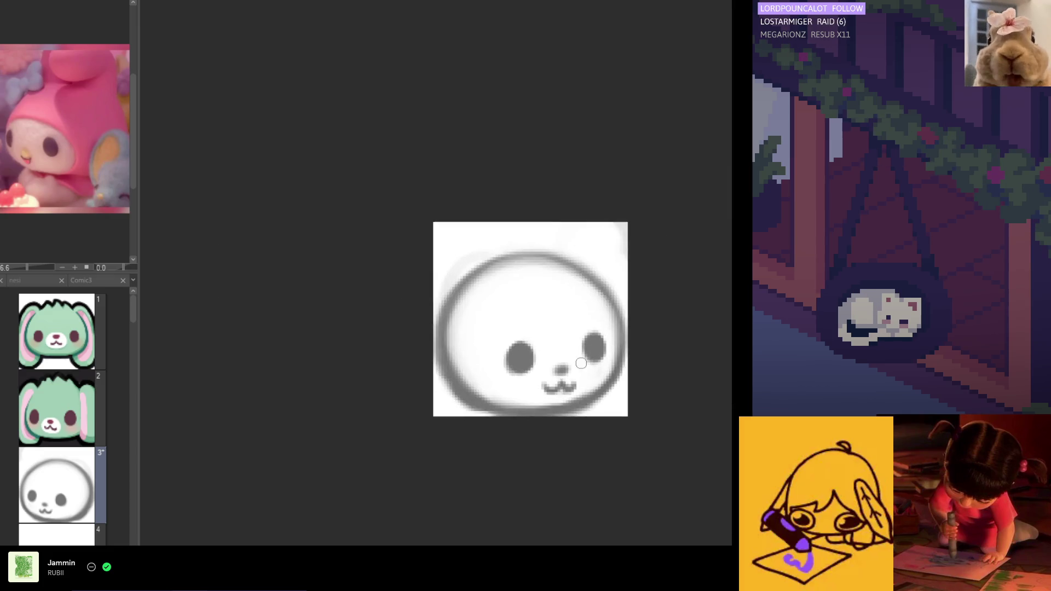
scroll(583, 360, up, 2)
scroll(559, 259, left, 1)
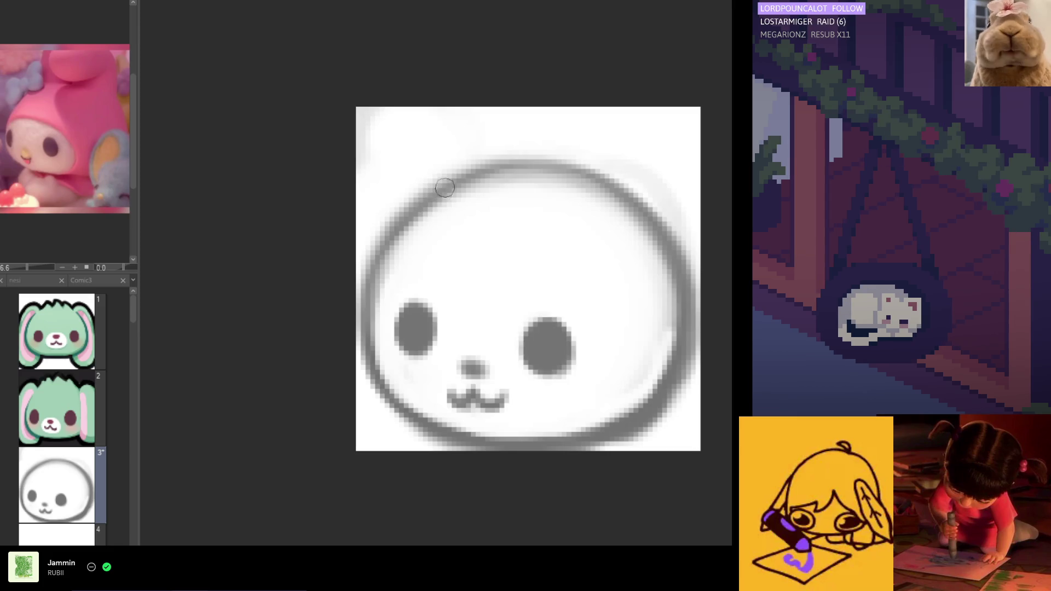
mouse_move(403, 143)
mouse_down()
mouse_move(471, 154)
mouse_move(401, 157)
mouse_up()
drag(432, 109, 386, 230)
Outline the upright ear, fill its interior white, and start a hood line across the left cheek.
drag(407, 159, 396, 223)
mouse_move(430, 105)
mouse_down()
mouse_move(396, 164)
mouse_move(488, 161)
mouse_up()
drag(465, 113, 484, 184)
drag(418, 110, 383, 222)
drag(389, 118, 395, 215)
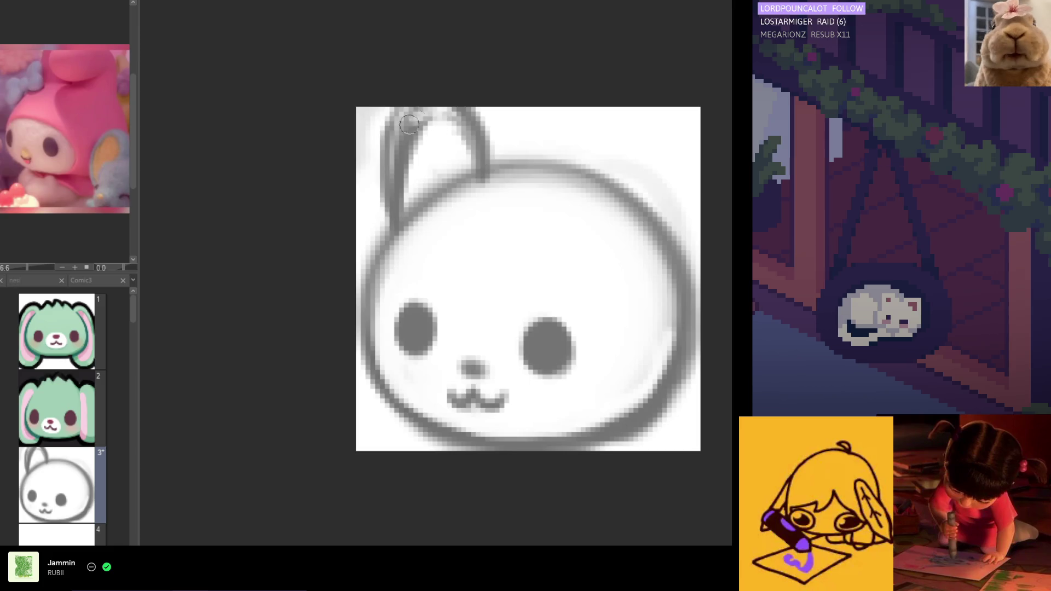
drag(419, 113, 397, 210)
drag(408, 145, 403, 193)
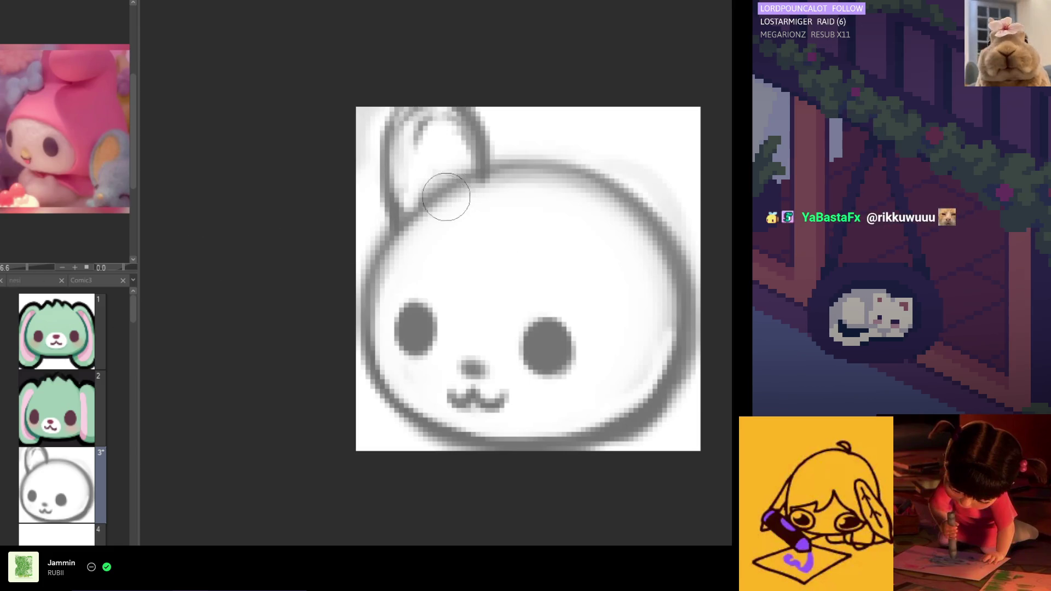
mouse_move(439, 122)
mouse_down()
mouse_move(411, 159)
mouse_move(446, 192)
mouse_move(442, 140)
mouse_move(435, 190)
mouse_up()
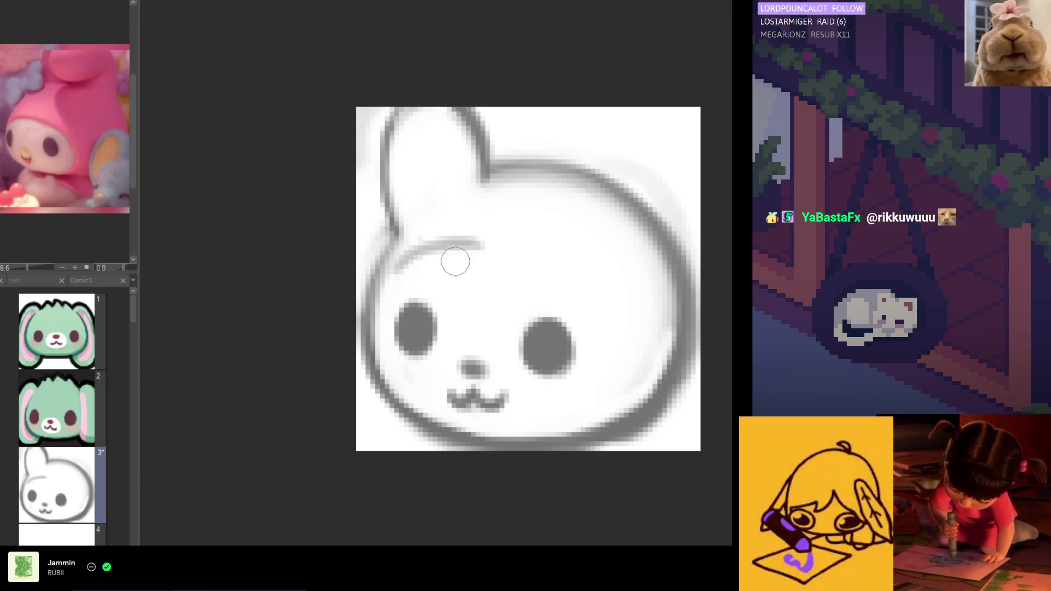
mouse_move(384, 306)
mouse_down()
mouse_move(456, 266)
mouse_move(446, 254)
mouse_move(455, 274)
mouse_move(504, 277)
mouse_move(408, 280)
mouse_move(502, 279)
mouse_up()
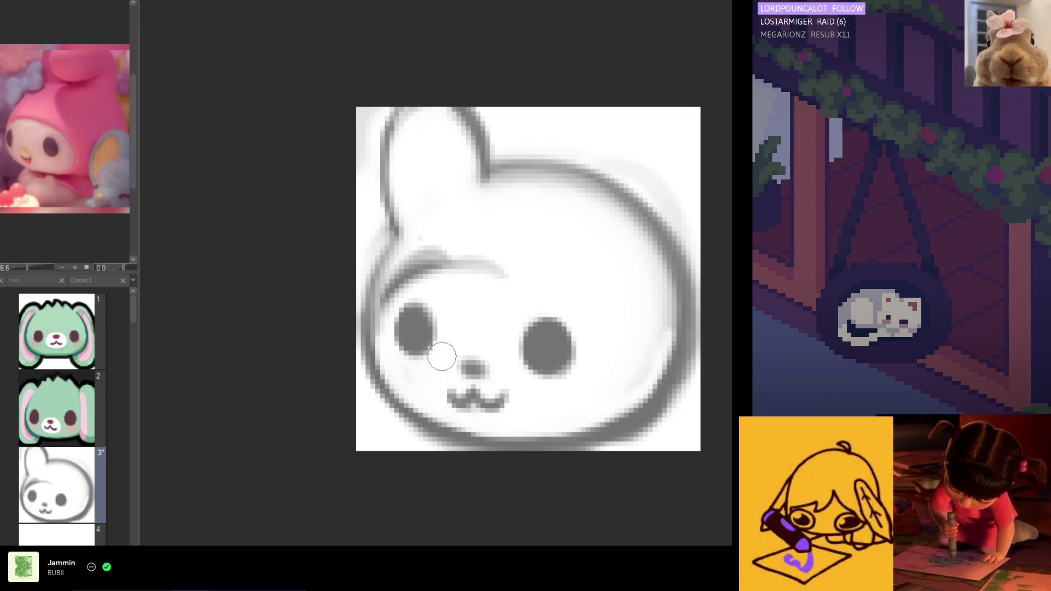
Draw the hood line across the brow and down the face's right side, checking it mirrored.
mouse_move(408, 287)
mouse_down()
mouse_move(526, 270)
mouse_move(560, 288)
mouse_move(600, 339)
mouse_up()
mouse_move(514, 272)
mouse_down()
mouse_move(605, 386)
mouse_move(575, 328)
mouse_move(590, 378)
mouse_up()
key(ctrl+z)
key(ctrl+z)
key(ctrl+z)
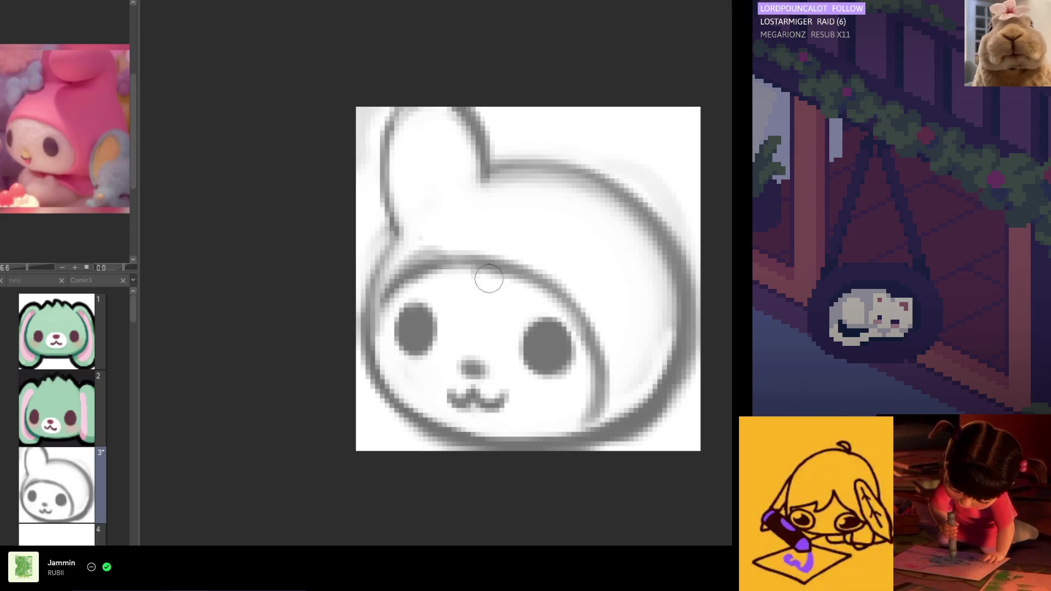
mouse_move(561, 286)
mouse_down()
mouse_move(582, 304)
mouse_move(606, 387)
mouse_move(596, 417)
mouse_up()
key(ctrl+z)
key(ctrl+z)
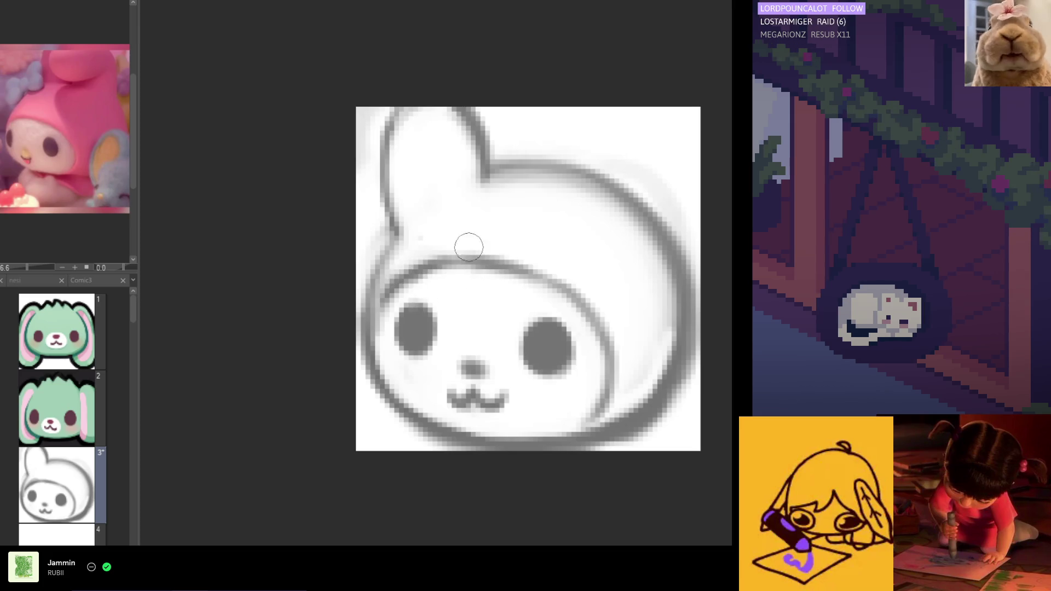
key(h)
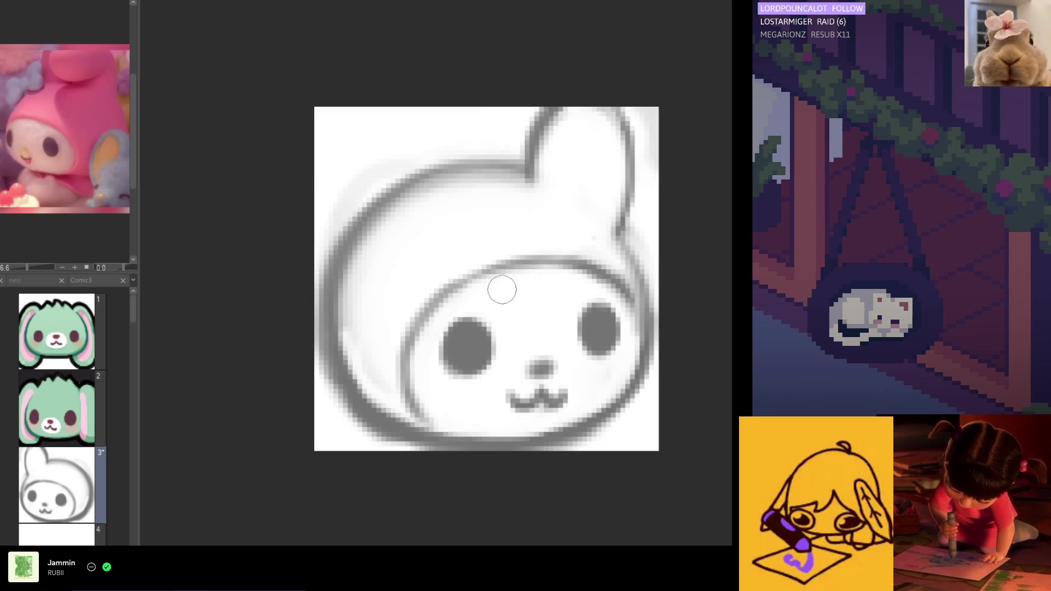
drag(516, 262, 430, 323)
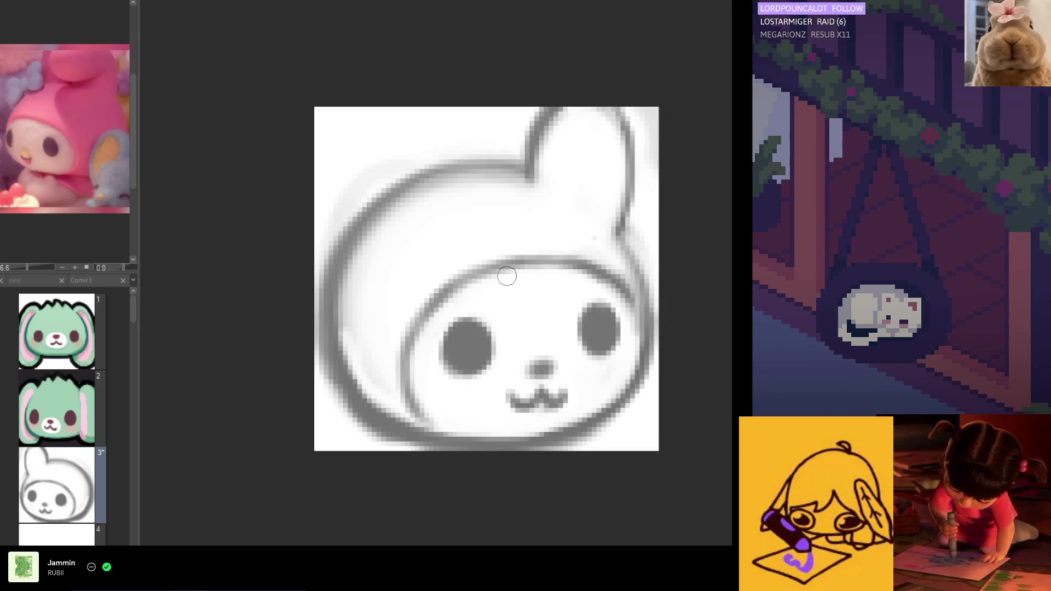
key(h)
mouse_move(604, 345)
mouse_down()
mouse_move(608, 394)
mouse_move(589, 409)
mouse_up()
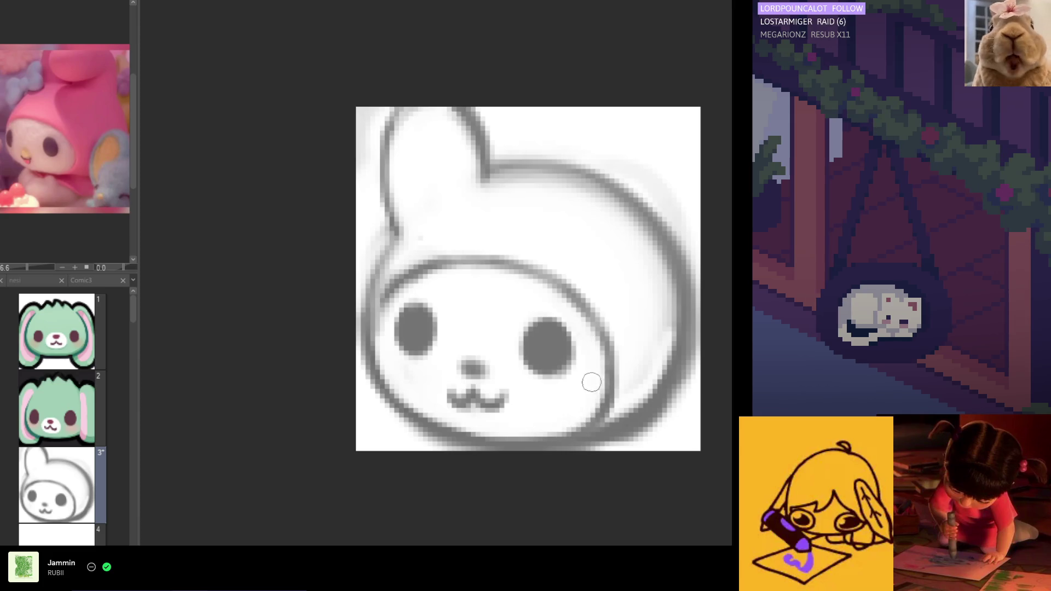
drag(579, 301, 604, 378)
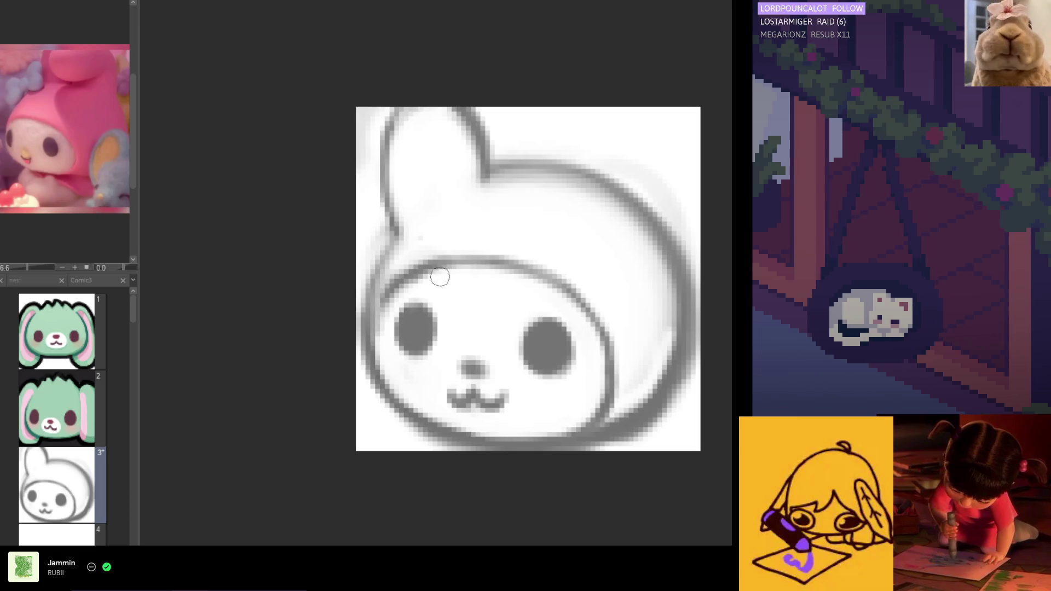
Redraw the left inner hood line darker and cleaner, undoing the rejected strokes.
mouse_move(386, 325)
mouse_down()
mouse_move(371, 357)
mouse_move(385, 393)
mouse_up()
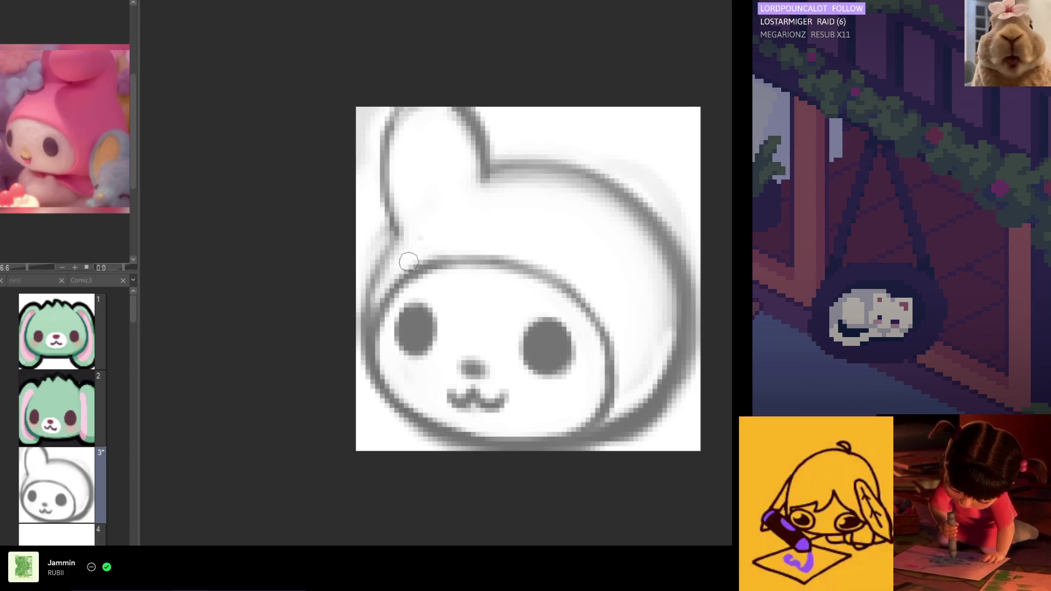
drag(400, 237, 384, 322)
key(ctrl+z)
drag(398, 240, 379, 337)
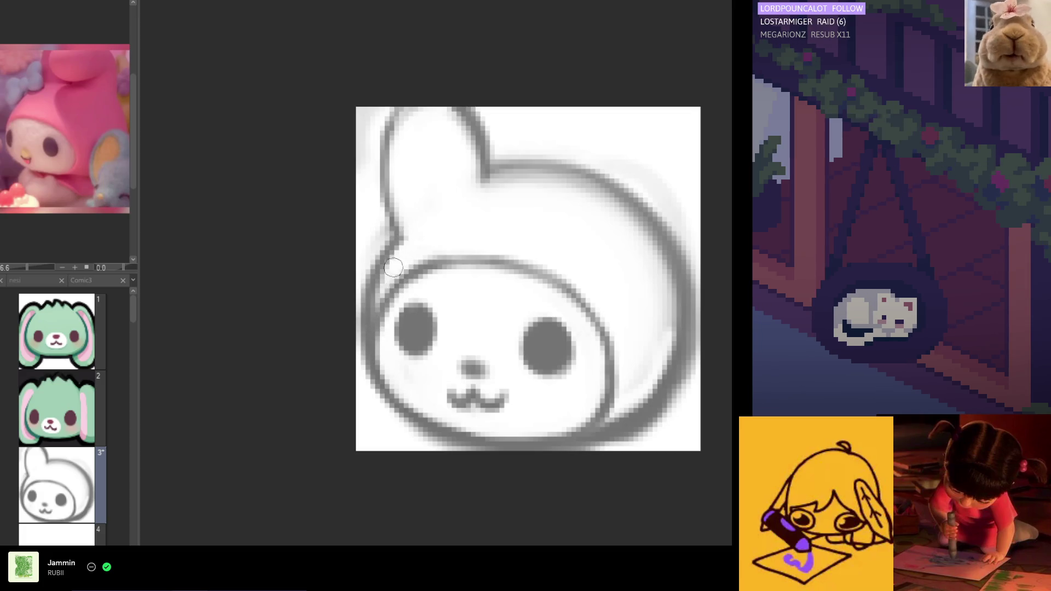
key(h)
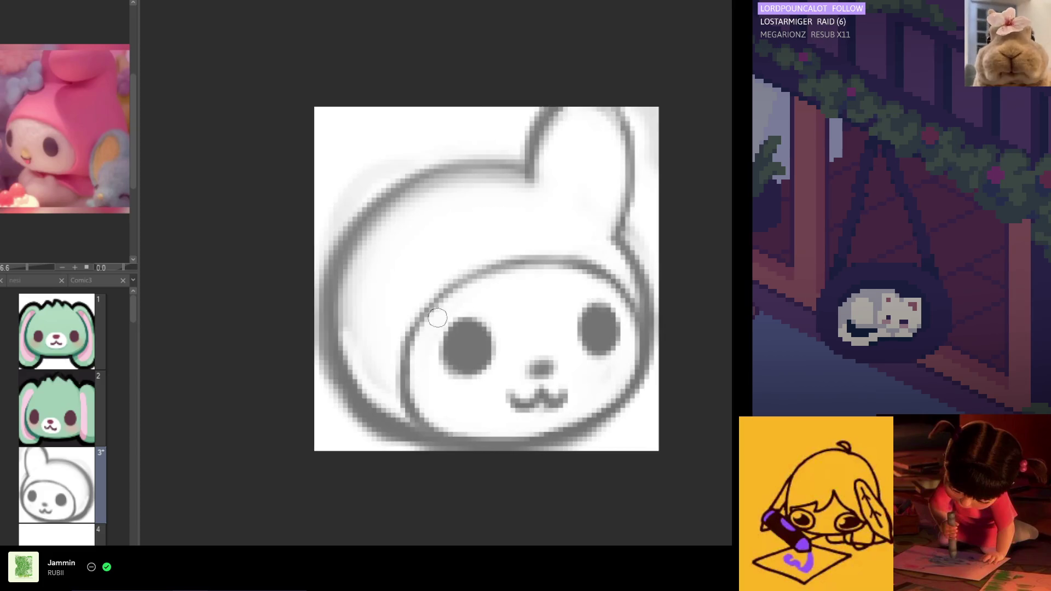
drag(436, 323, 408, 380)
key(ctrl+z)
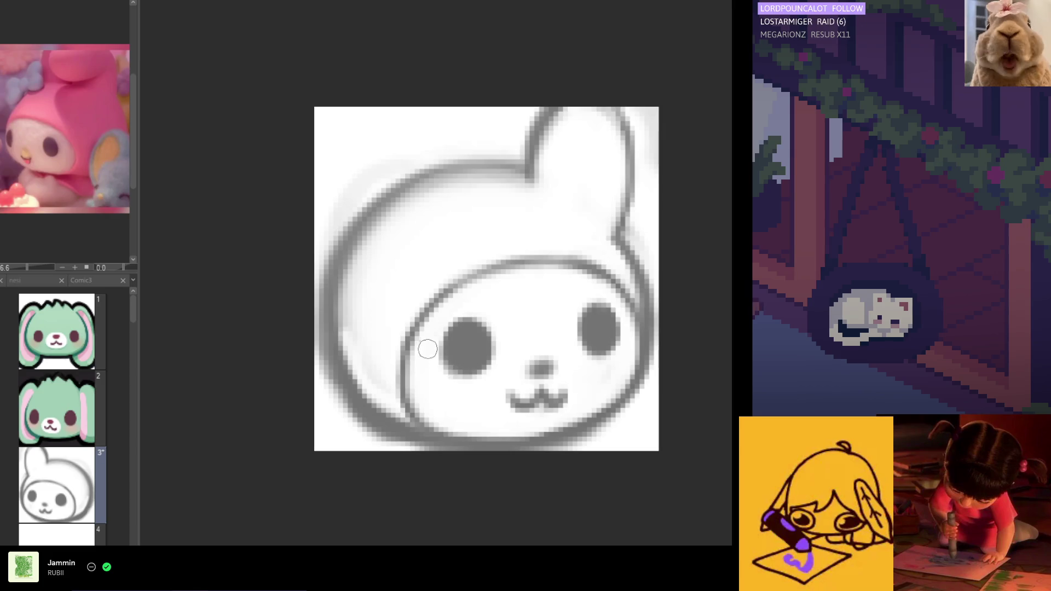
drag(410, 337, 416, 422)
key(h)
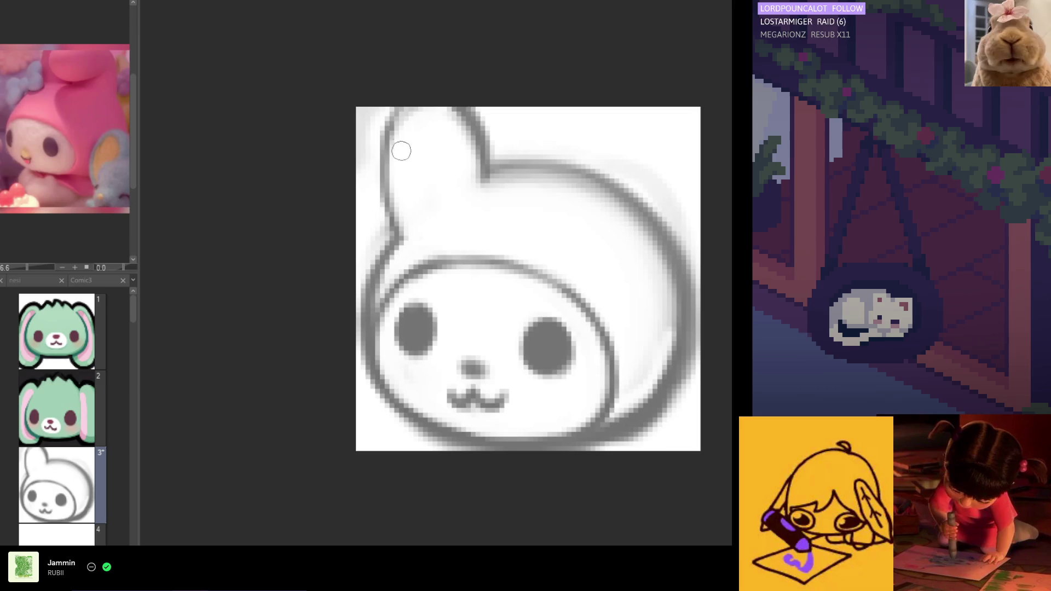
Darken the upright ear's outline and sketch a second, floppy ear over the head's upper right.
mouse_move(408, 106)
mouse_down()
mouse_move(380, 208)
mouse_move(379, 165)
mouse_up()
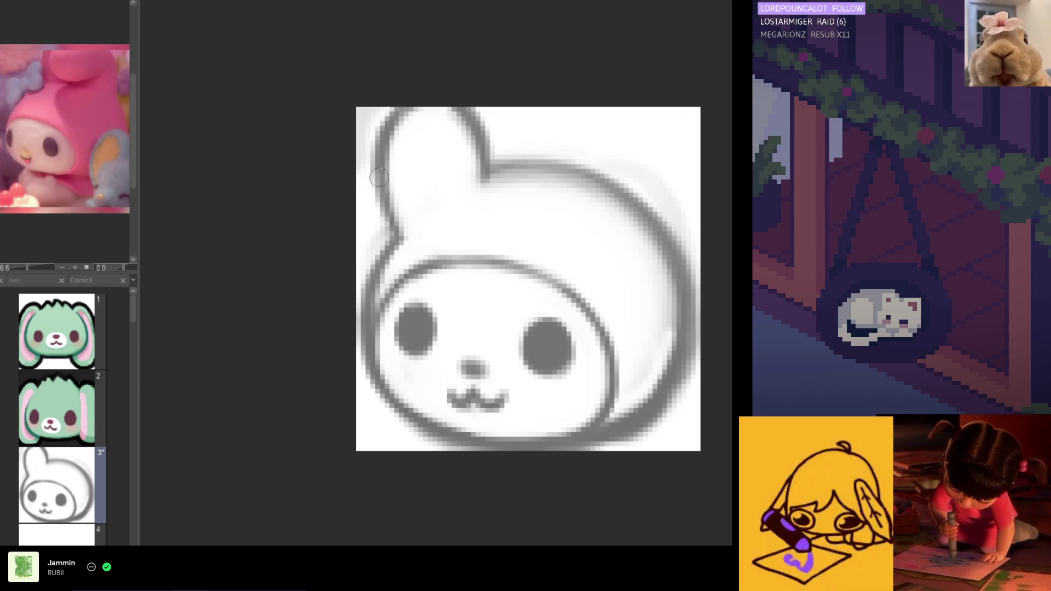
drag(397, 118, 485, 145)
drag(419, 104, 487, 170)
mouse_move(456, 113)
mouse_down()
mouse_move(487, 164)
mouse_move(570, 171)
mouse_move(544, 244)
mouse_up()
key(ctrl+z)
mouse_move(574, 178)
mouse_down()
mouse_move(568, 204)
mouse_move(654, 231)
mouse_move(668, 258)
mouse_up()
key(ctrl+z)
key(ctrl+z)
drag(651, 162, 676, 261)
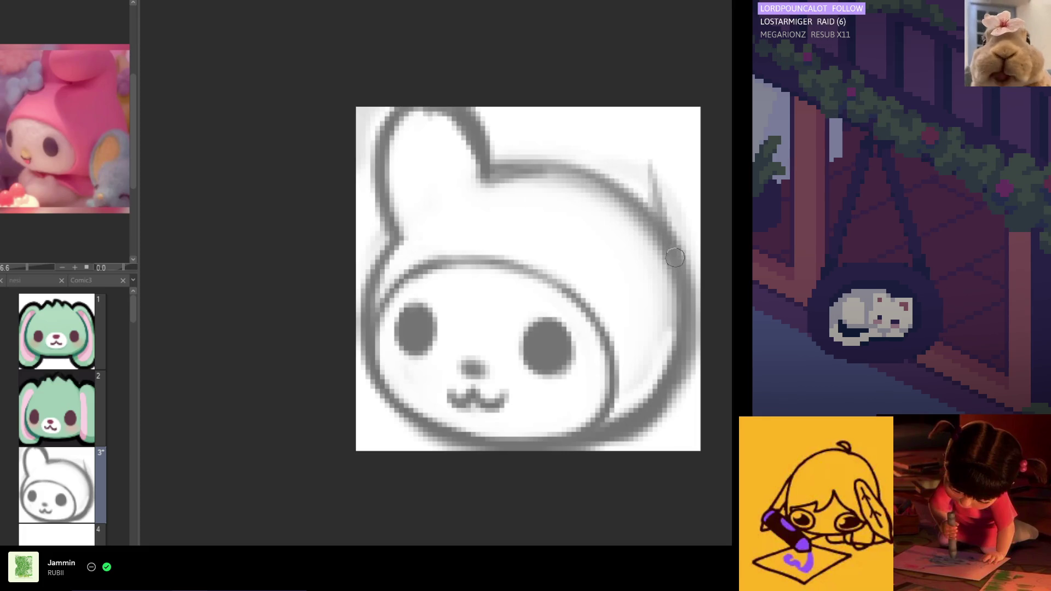
key(ctrl+z)
key(ctrl+z)
key(ctrl+z)
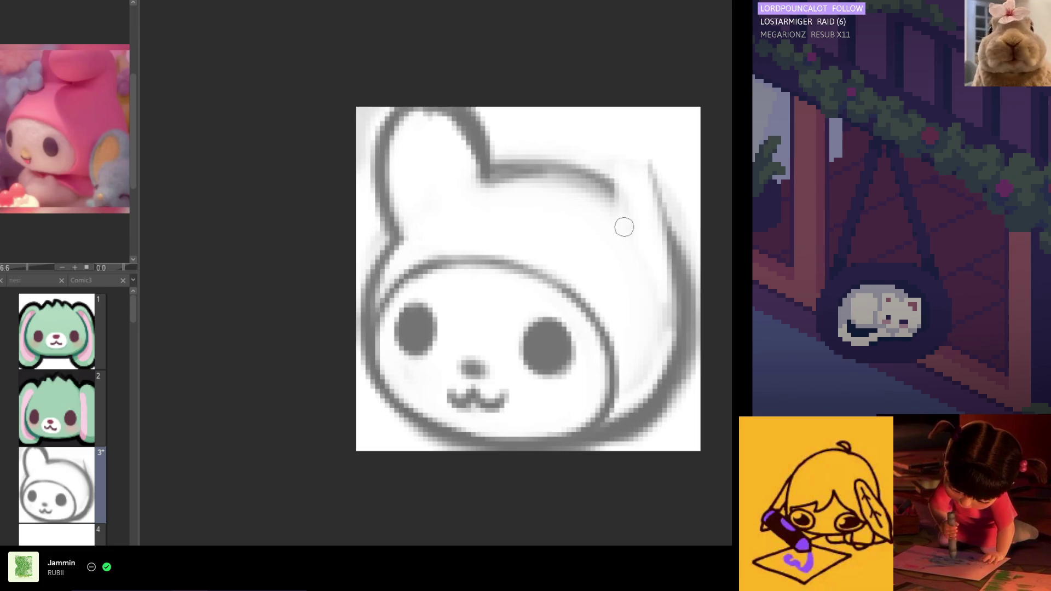
drag(626, 155, 536, 192)
Sketch the right ear's curved outline and loop, undoing the first attempt.
drag(602, 171, 525, 211)
drag(600, 148, 539, 262)
key(ctrl+z)
key(ctrl+z)
key(ctrl+z)
mouse_move(651, 165)
mouse_down()
mouse_move(586, 146)
mouse_move(547, 240)
mouse_up()
mouse_move(602, 134)
mouse_down()
mouse_move(592, 227)
mouse_move(558, 257)
mouse_up()
drag(569, 153, 539, 269)
drag(542, 175, 580, 220)
mouse_move(542, 252)
mouse_down()
mouse_move(577, 249)
mouse_move(640, 200)
mouse_move(586, 200)
mouse_move(558, 228)
mouse_move(606, 157)
mouse_move(543, 216)
mouse_move(632, 190)
mouse_up()
Darken the right ear's top and left outline, checking it mirrored, and add an inner curl.
mouse_move(549, 162)
mouse_down()
mouse_move(520, 257)
mouse_move(515, 191)
mouse_up()
mouse_move(608, 140)
mouse_down()
mouse_move(547, 235)
mouse_move(601, 150)
mouse_move(580, 268)
mouse_up()
key(h)
drag(405, 208, 395, 285)
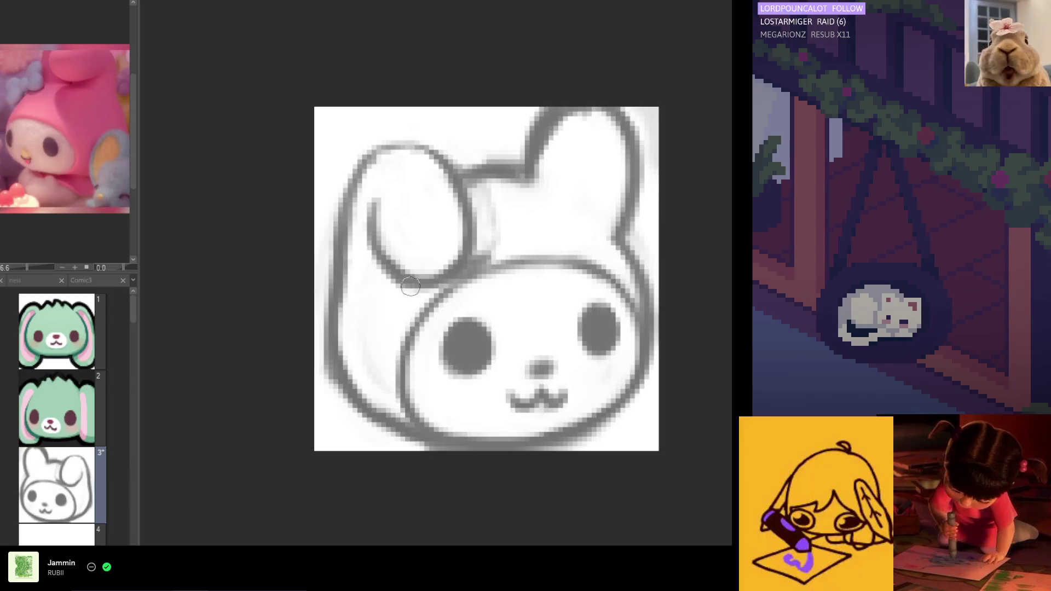
key(h)
drag(597, 257, 636, 223)
Remove the dark ring from the left ear and sketch a small mark inside it.
mouse_move(531, 197)
mouse_down()
mouse_move(527, 230)
mouse_move(527, 192)
mouse_move(538, 208)
mouse_up()
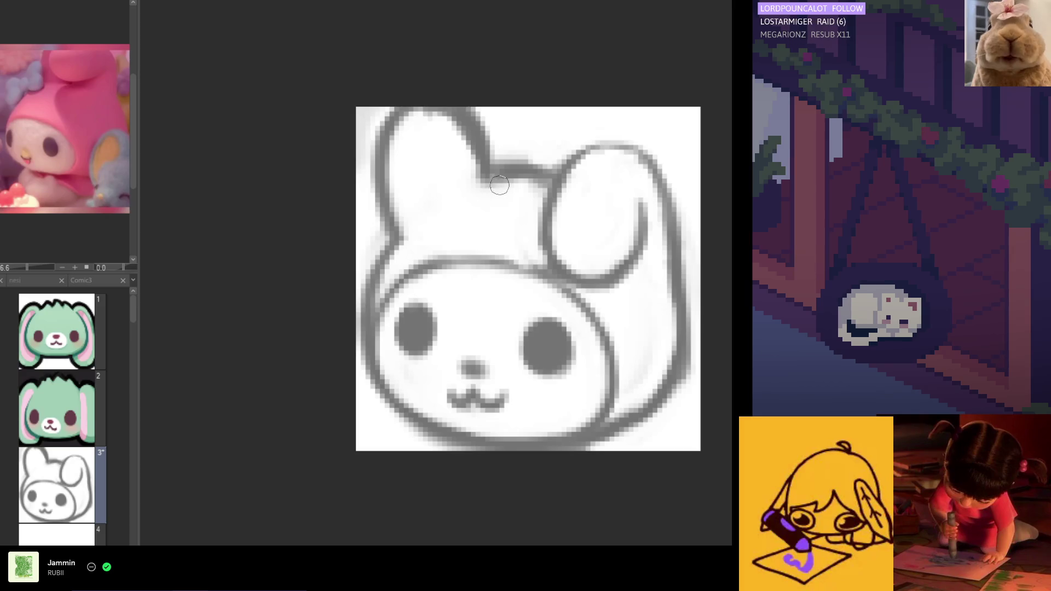
mouse_move(472, 158)
mouse_down()
mouse_move(434, 180)
mouse_move(422, 224)
mouse_move(461, 220)
mouse_move(438, 181)
mouse_move(432, 235)
mouse_move(474, 213)
mouse_move(434, 235)
mouse_move(465, 172)
mouse_up()
drag(422, 219, 449, 175)
mouse_move(449, 175)
mouse_down()
mouse_move(475, 190)
mouse_move(471, 181)
mouse_move(446, 208)
mouse_move(455, 230)
mouse_up()
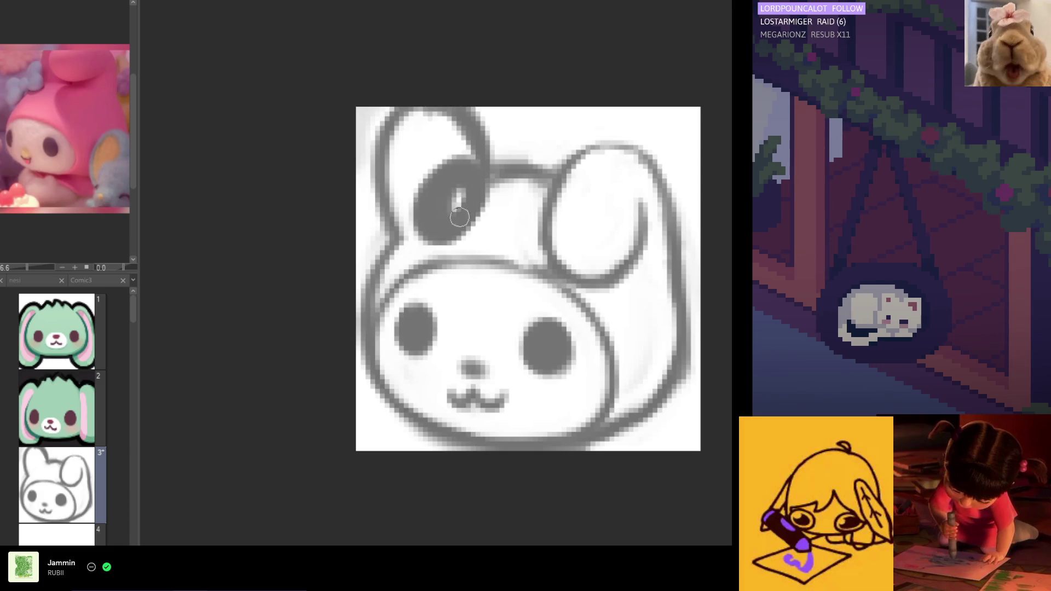
key(Delete)
mouse_move(401, 161)
mouse_down()
mouse_move(431, 133)
mouse_move(430, 155)
mouse_up()
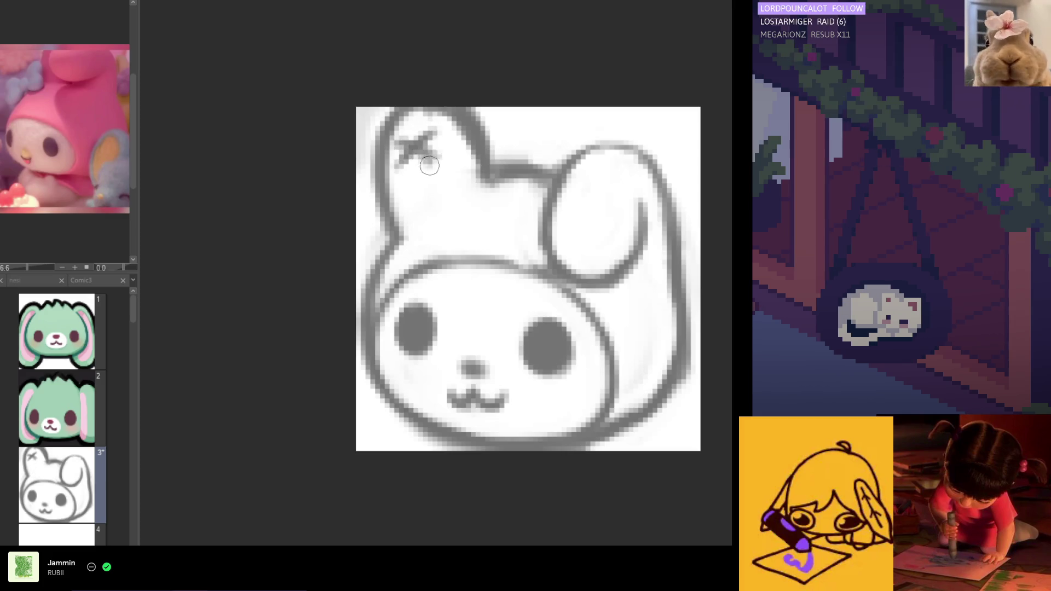
Rework the left ear strokes and sketch the bow between the ears with its bottom edge.
mouse_move(435, 134)
mouse_down()
mouse_move(397, 176)
mouse_move(430, 164)
mouse_move(415, 180)
mouse_move(445, 185)
mouse_move(433, 206)
mouse_up()
mouse_move(474, 167)
mouse_down()
mouse_move(427, 235)
mouse_move(417, 229)
mouse_move(446, 241)
mouse_move(433, 194)
mouse_move(471, 176)
mouse_move(488, 202)
mouse_move(446, 167)
mouse_move(418, 236)
mouse_move(460, 251)
mouse_move(477, 233)
mouse_up()
key(ctrl+z)
key(ctrl+z)
mouse_move(505, 200)
mouse_down()
mouse_move(445, 207)
mouse_move(513, 212)
mouse_move(512, 199)
mouse_move(519, 207)
mouse_up()
mouse_move(480, 169)
mouse_down()
mouse_move(550, 180)
mouse_move(506, 162)
mouse_move(511, 185)
mouse_up()
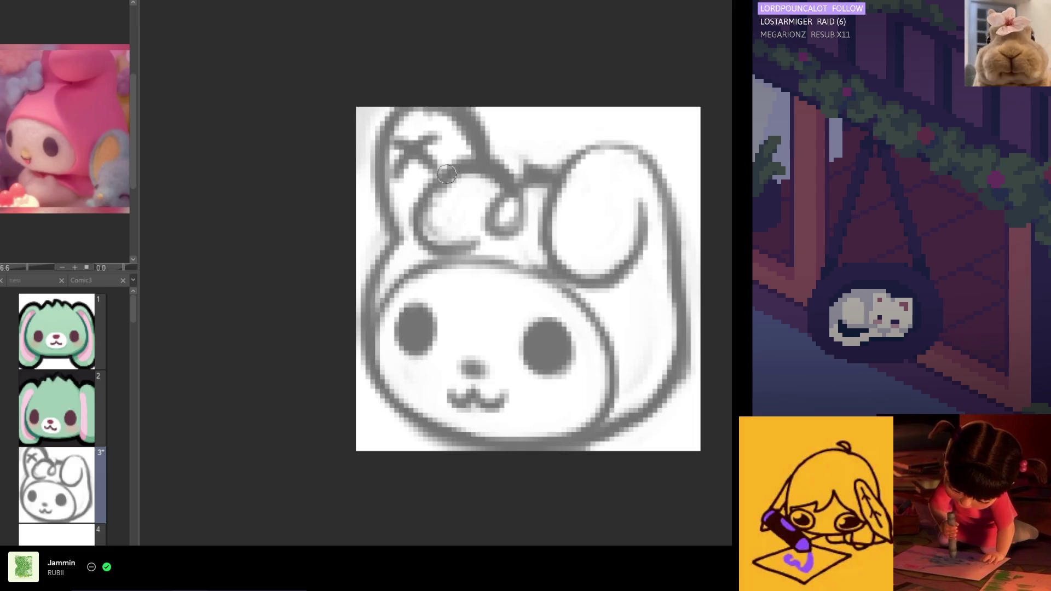
drag(557, 171, 513, 192)
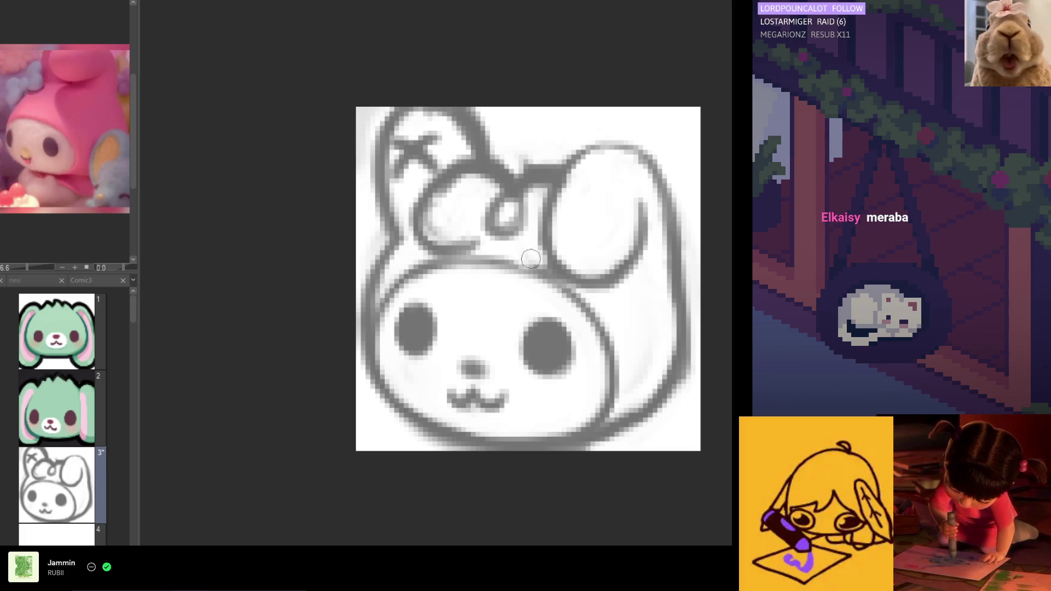
mouse_move(506, 241)
mouse_down()
mouse_move(433, 246)
mouse_move(478, 237)
mouse_move(435, 243)
mouse_move(466, 240)
mouse_move(441, 236)
mouse_move(449, 254)
mouse_move(463, 247)
mouse_move(453, 270)
mouse_move(404, 274)
mouse_move(414, 279)
mouse_move(384, 308)
mouse_move(446, 268)
mouse_move(395, 269)
mouse_move(383, 312)
mouse_up()
Restroke the head's left outline darker down to the lower cheek, undoing weak strokes.
mouse_move(408, 274)
mouse_down()
mouse_move(388, 241)
mouse_move(366, 350)
mouse_up()
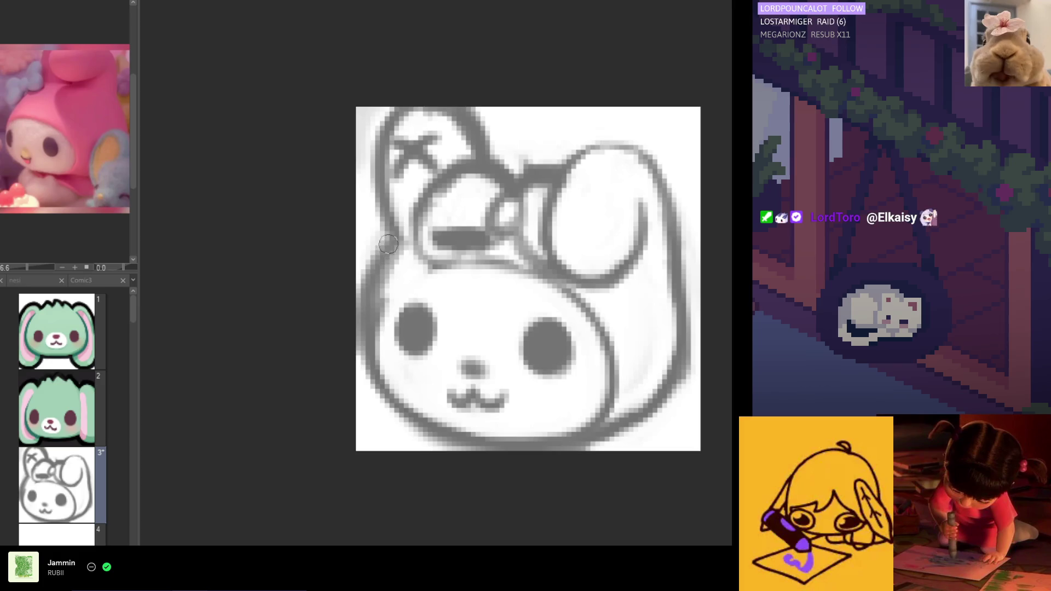
drag(388, 241, 378, 306)
mouse_move(383, 262)
mouse_down()
mouse_move(358, 363)
mouse_move(393, 255)
mouse_move(372, 361)
mouse_up()
key(ctrl+z)
key(ctrl+z)
key(ctrl+z)
drag(399, 268, 382, 364)
key(ctrl+z)
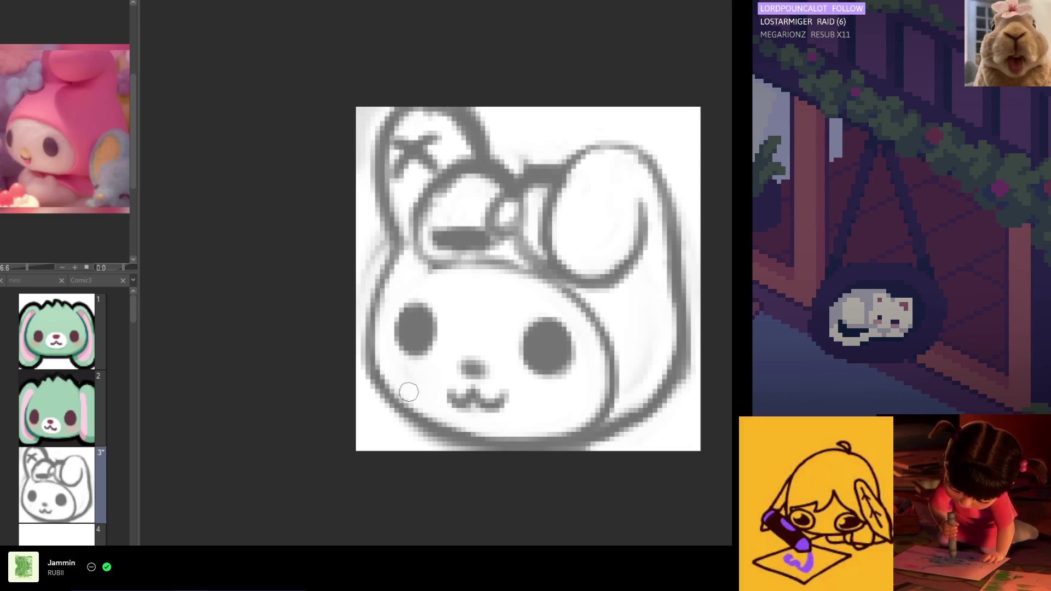
mouse_move(405, 410)
mouse_down()
mouse_move(383, 345)
mouse_move(397, 422)
mouse_move(387, 364)
mouse_move(403, 382)
mouse_up()
key(ctrl+z)
key(ctrl+z)
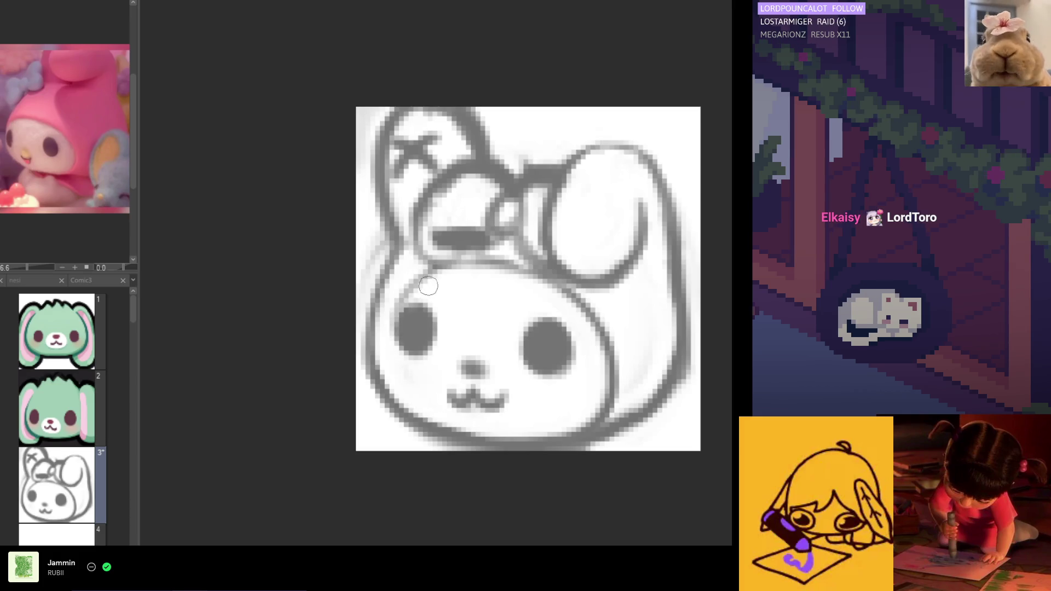
Darken the upper-left outline between cheek and bow, then take back the light strokes.
mouse_move(386, 329)
mouse_down()
mouse_move(426, 276)
mouse_move(439, 288)
mouse_move(438, 274)
mouse_move(382, 322)
mouse_move(376, 313)
mouse_move(375, 329)
mouse_move(383, 299)
mouse_move(433, 263)
mouse_up()
mouse_move(383, 329)
mouse_down()
mouse_move(445, 275)
mouse_move(427, 285)
mouse_up()
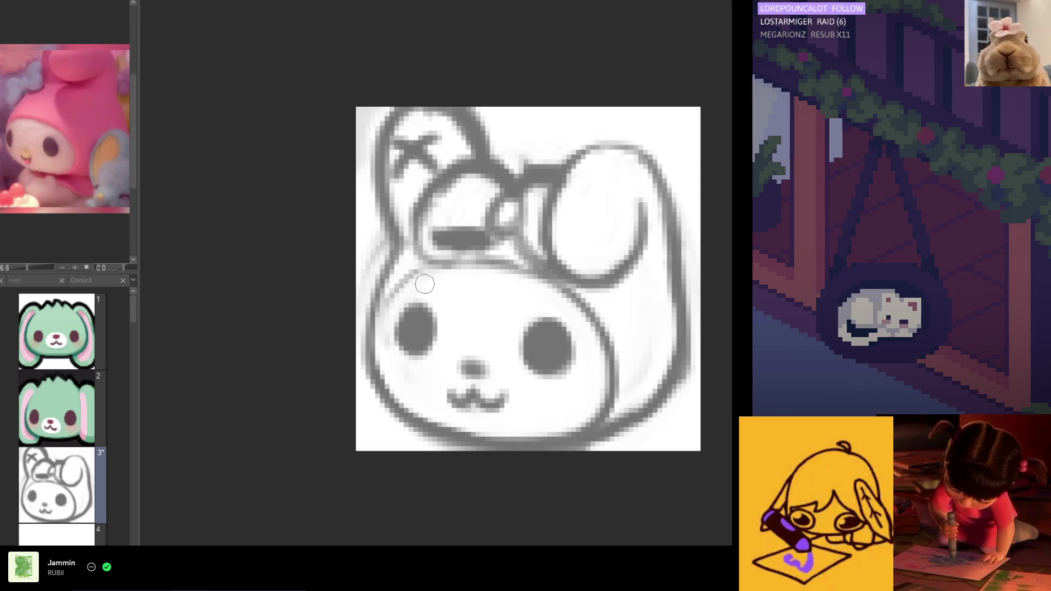
key(ctrl+z)
key(ctrl+y)
key(ctrl+z)
key(ctrl+z)
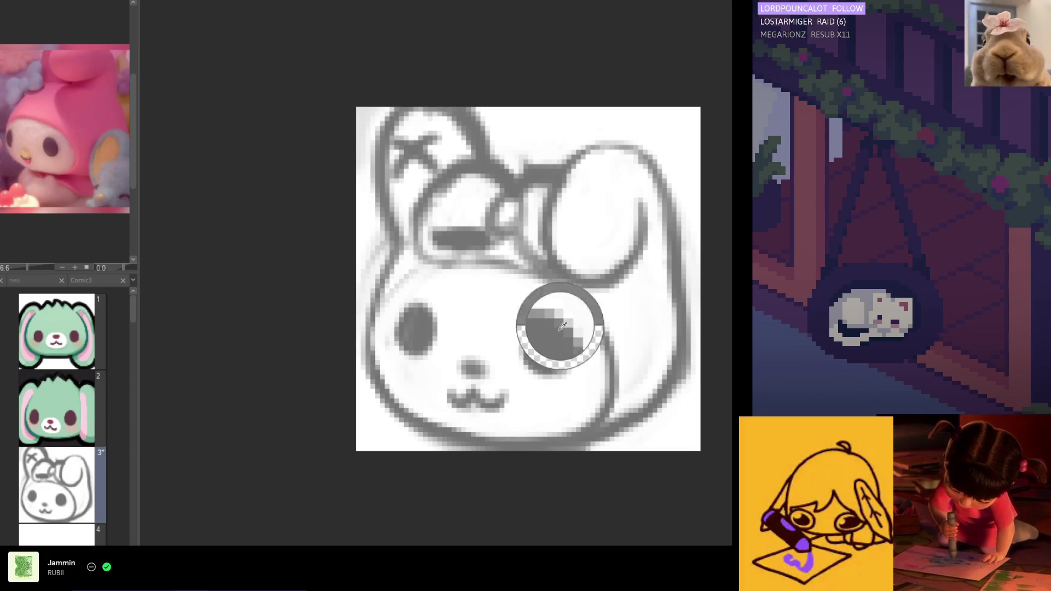
Reshape the bow's right loop and redraw the right ear's inner contour darker.
mouse_move(493, 227)
mouse_down()
mouse_move(531, 244)
mouse_move(532, 258)
mouse_up()
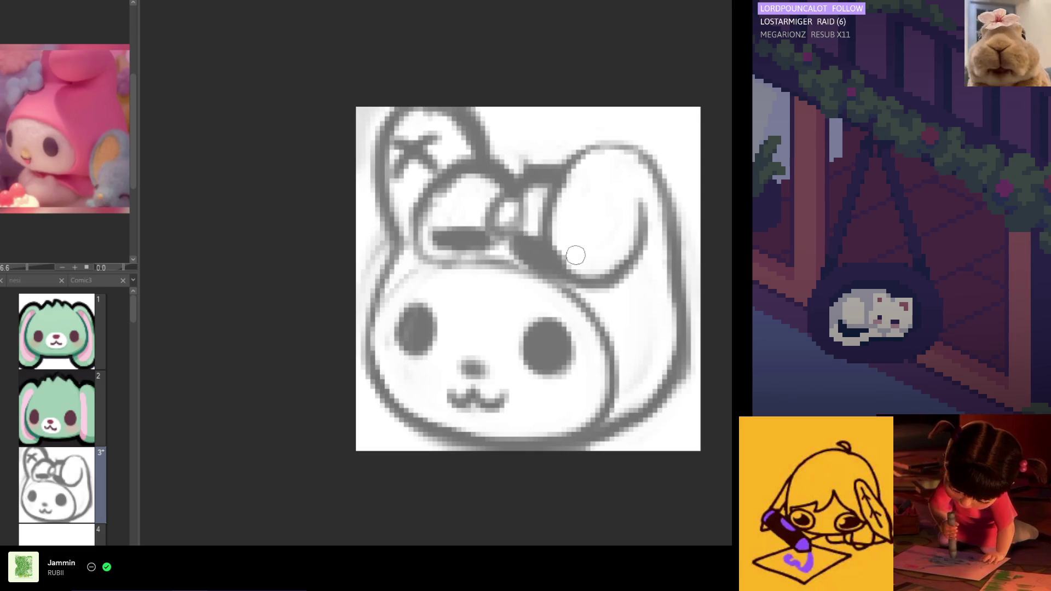
mouse_move(562, 211)
mouse_down()
mouse_move(548, 225)
mouse_move(544, 204)
mouse_move(584, 176)
mouse_move(596, 237)
mouse_up()
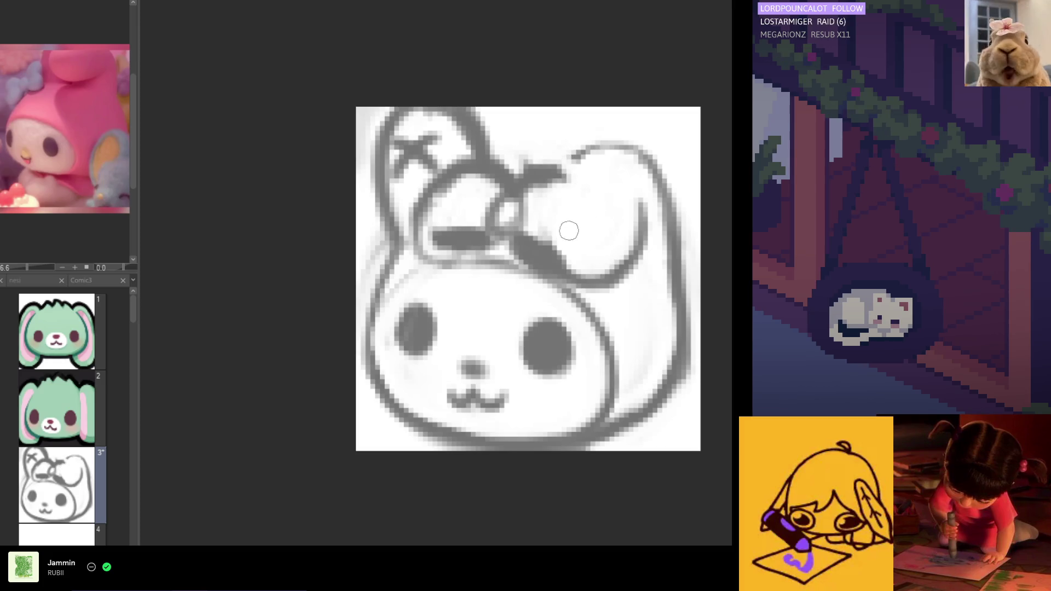
mouse_move(535, 205)
mouse_down()
mouse_move(547, 186)
mouse_move(568, 183)
mouse_move(568, 202)
mouse_move(649, 241)
mouse_move(641, 298)
mouse_up()
drag(646, 161, 569, 249)
drag(643, 197, 648, 301)
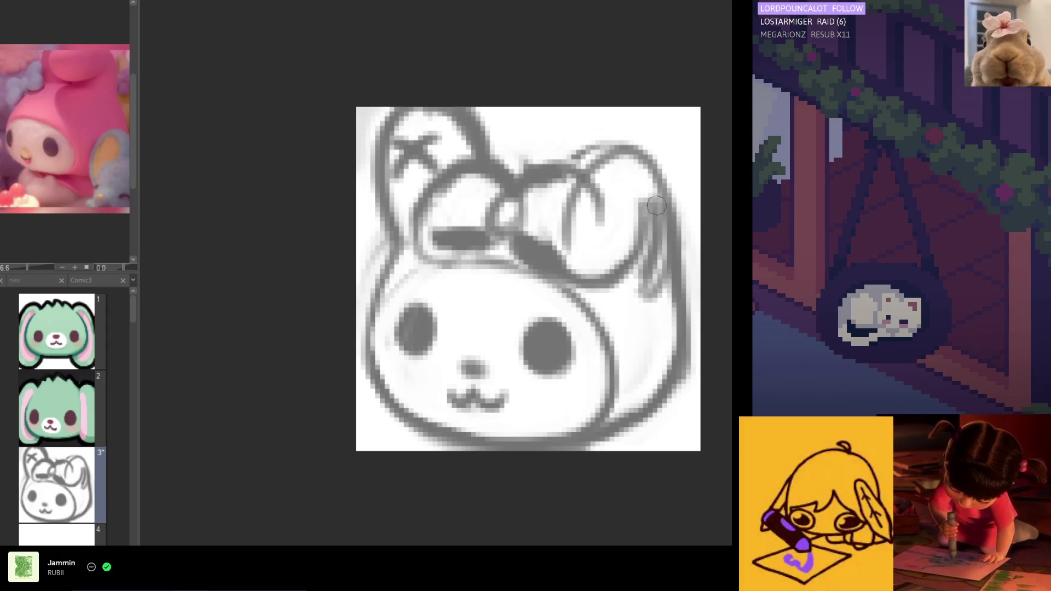
key(ctrl+z)
key(ctrl+z)
key(ctrl+z)
key(ctrl+z)
key(ctrl+z)
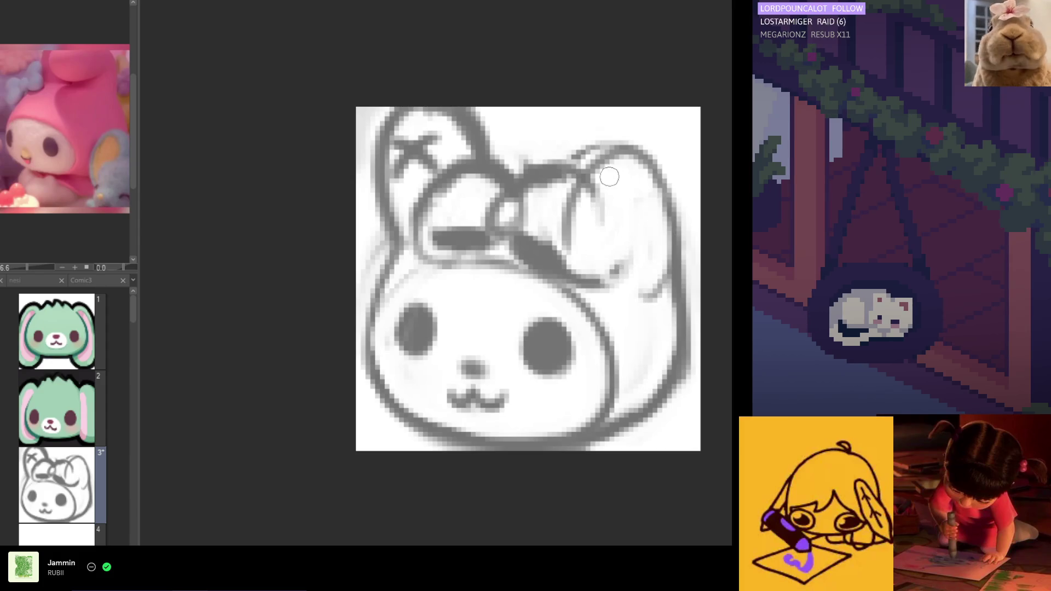
drag(592, 145, 577, 266)
mouse_move(569, 186)
mouse_down()
mouse_move(575, 277)
mouse_move(613, 307)
mouse_move(619, 299)
mouse_up()
mouse_move(562, 185)
mouse_down()
mouse_move(581, 244)
mouse_move(607, 252)
mouse_move(578, 239)
mouse_up()
key(ctrl+z)
key(ctrl+z)
key(ctrl+z)
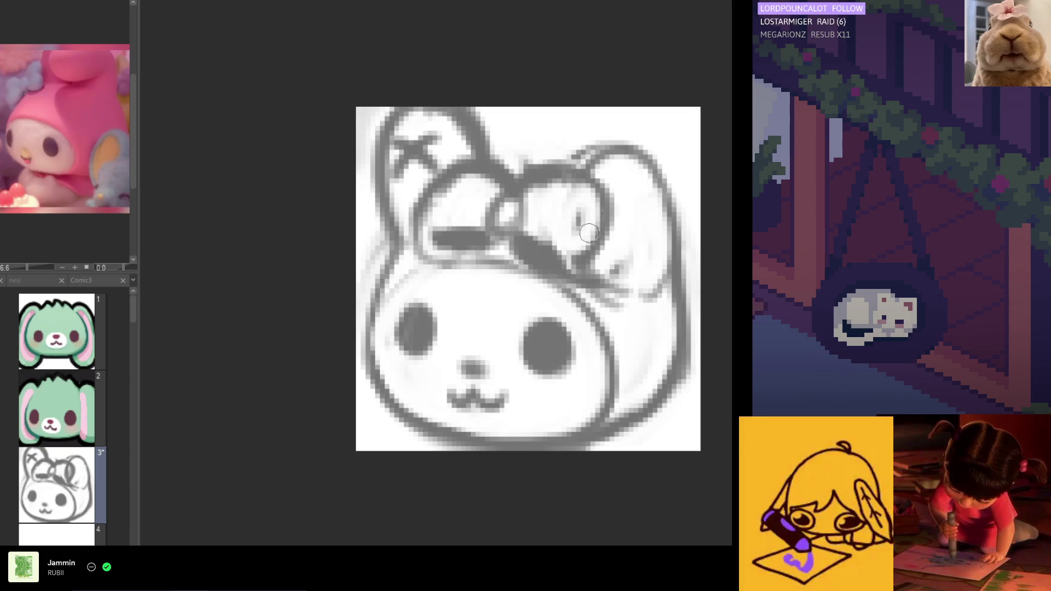
key(ctrl+y)
key(ctrl+z)
key(ctrl+z)
key(ctrl+z)
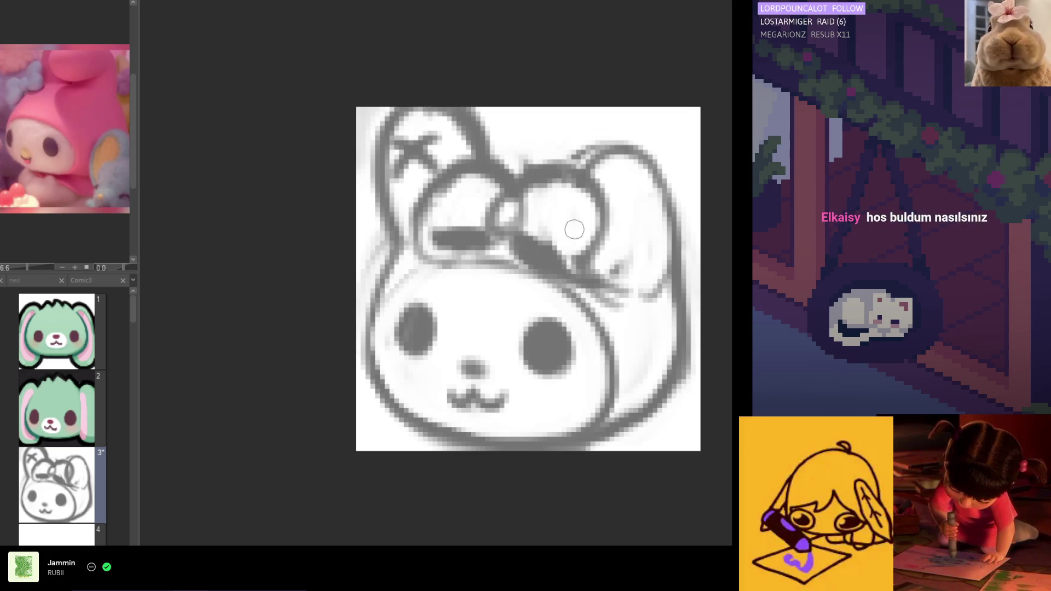
Erase stray marks on the bow's right loop and darken the ear outlines using the eye's grey.
mouse_move(572, 169)
mouse_down()
mouse_move(520, 176)
mouse_move(529, 177)
mouse_up()
mouse_move(599, 151)
mouse_down()
mouse_move(657, 167)
mouse_move(684, 263)
mouse_up()
mouse_move(651, 161)
mouse_down()
mouse_move(687, 293)
mouse_move(635, 312)
mouse_move(612, 266)
mouse_move(643, 323)
mouse_move(648, 272)
mouse_move(613, 295)
mouse_move(645, 296)
mouse_move(657, 235)
mouse_up()
key(h)
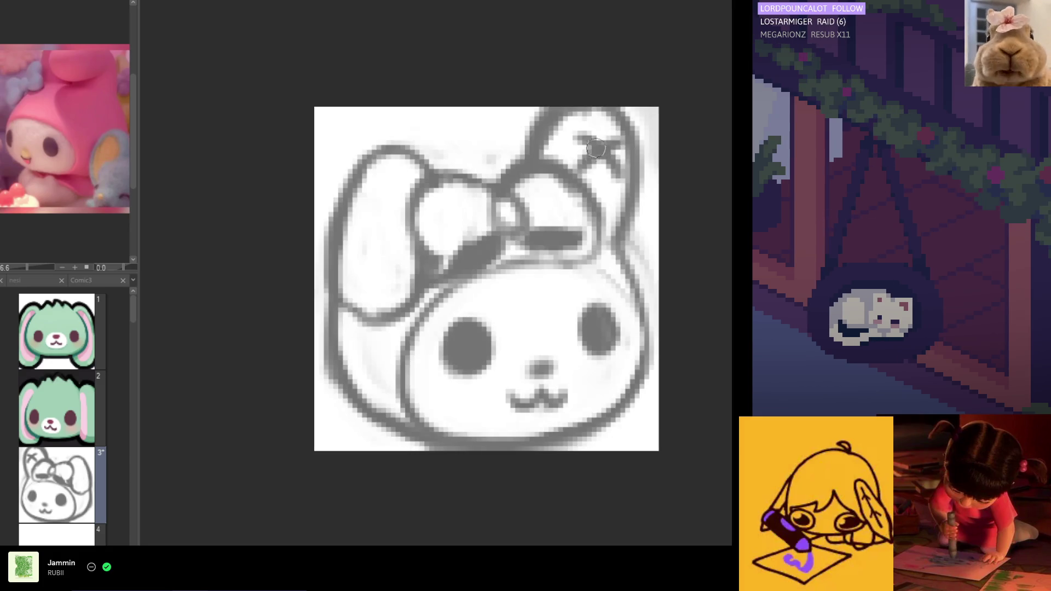
alt+click(474, 337)
drag(412, 181, 410, 273)
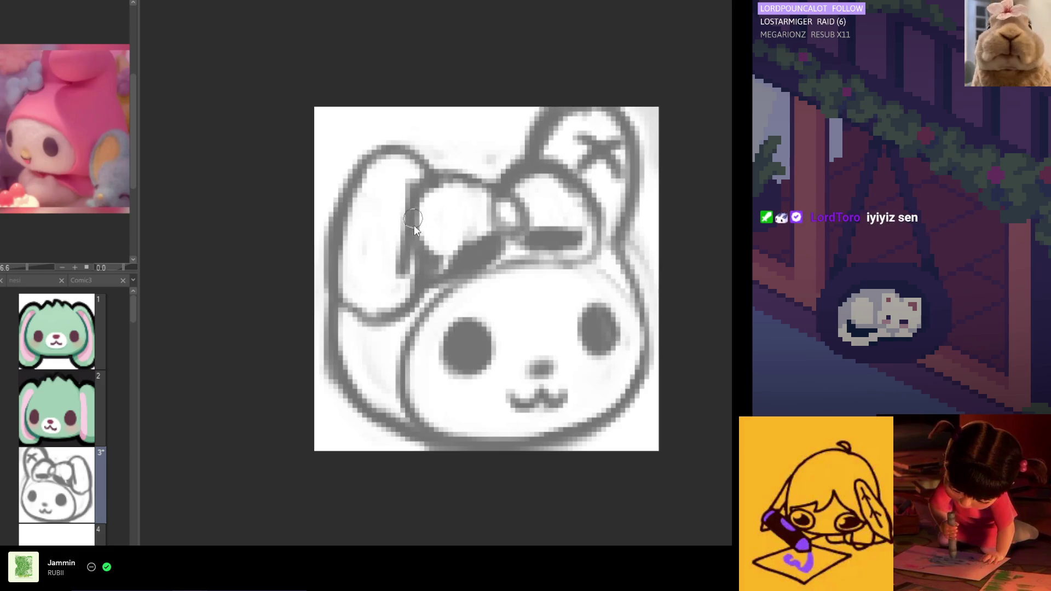
key(h)
drag(619, 227, 620, 270)
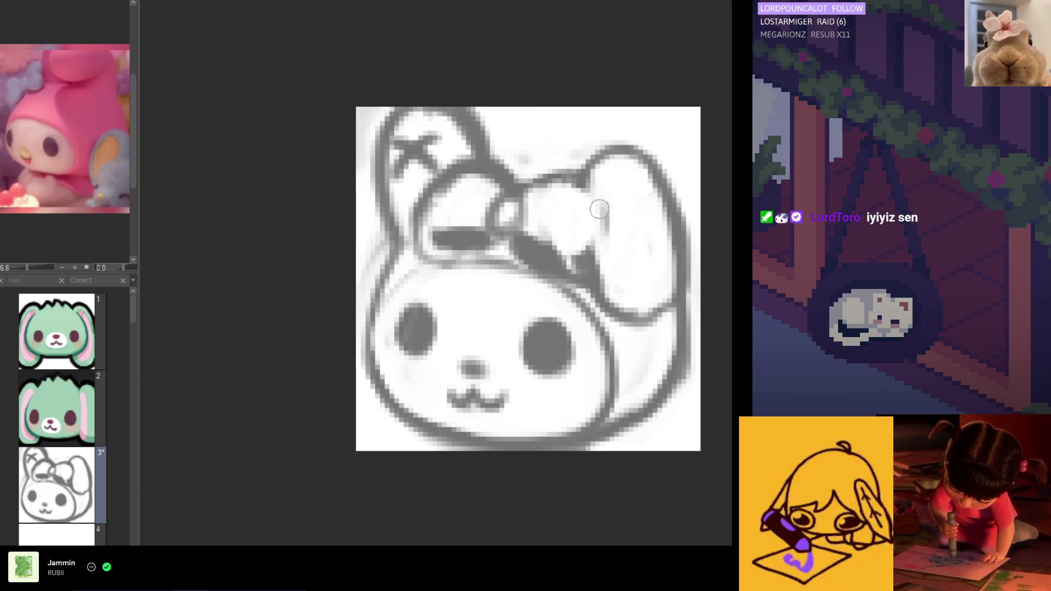
Try shading inside the right ear, undo it, and check the sketch mirrored and zoomed.
scroll(561, 192, down, 5)
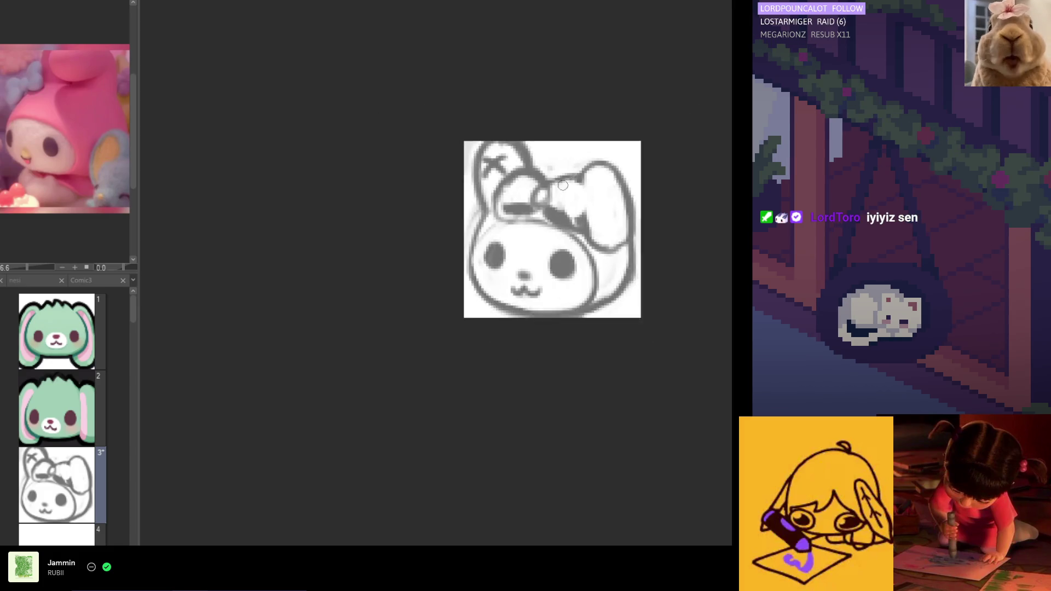
scroll(564, 204, up, 3)
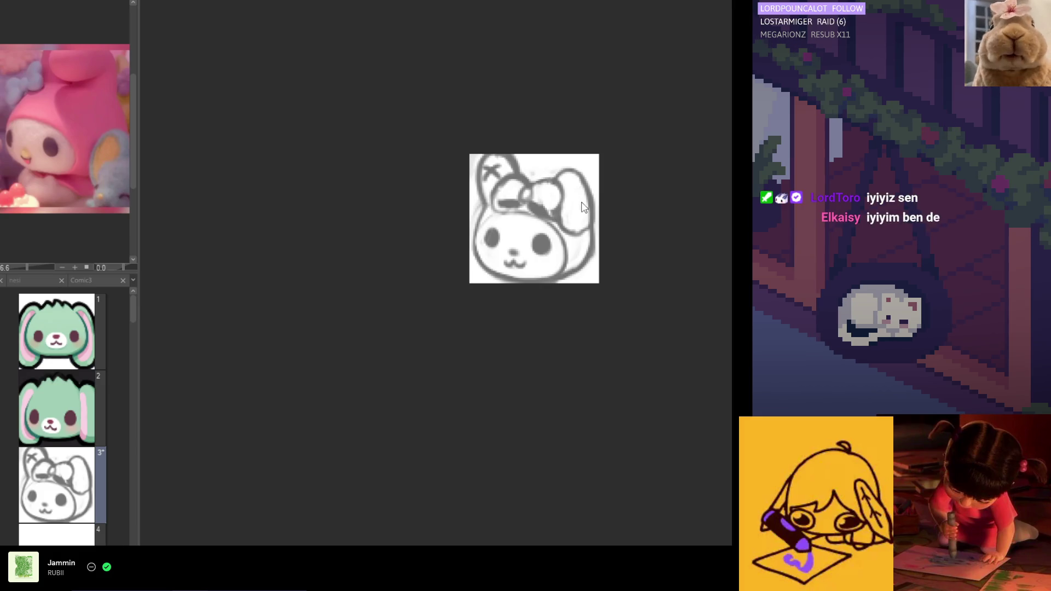
drag(569, 189, 584, 207)
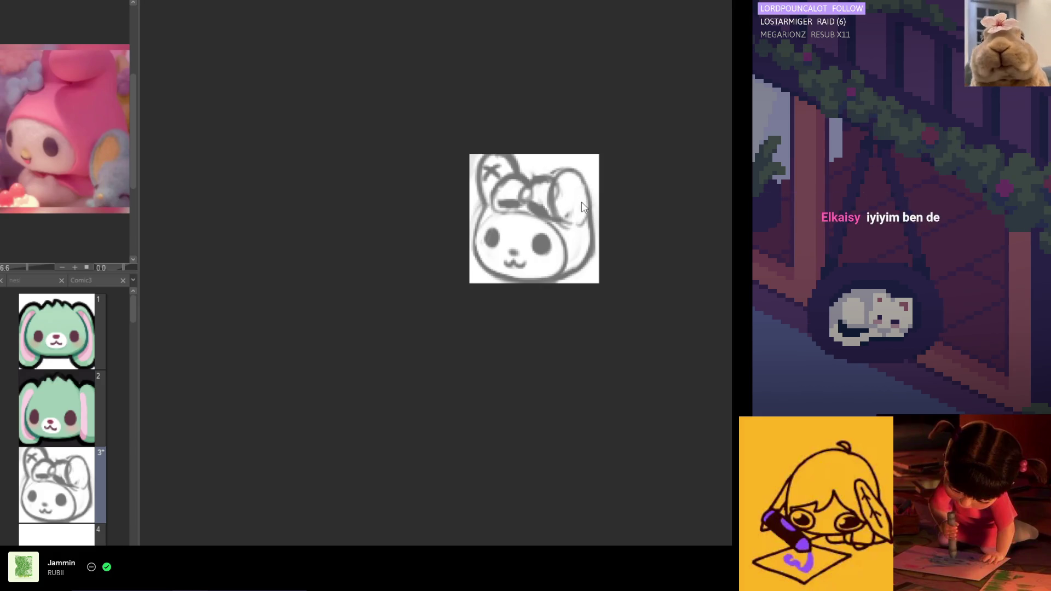
key(ctrl+z)
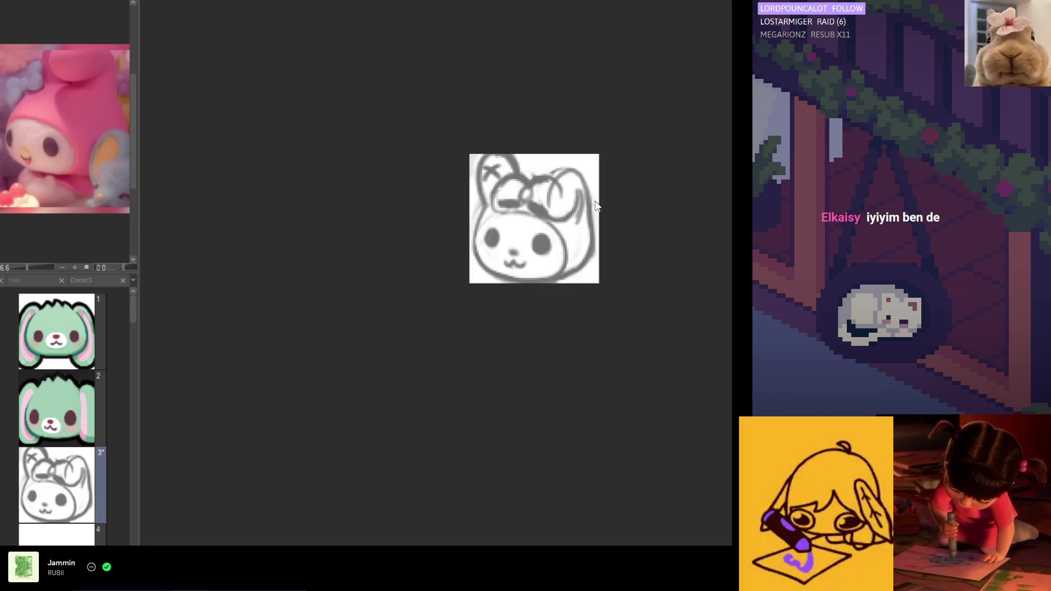
scroll(594, 203, down, 3)
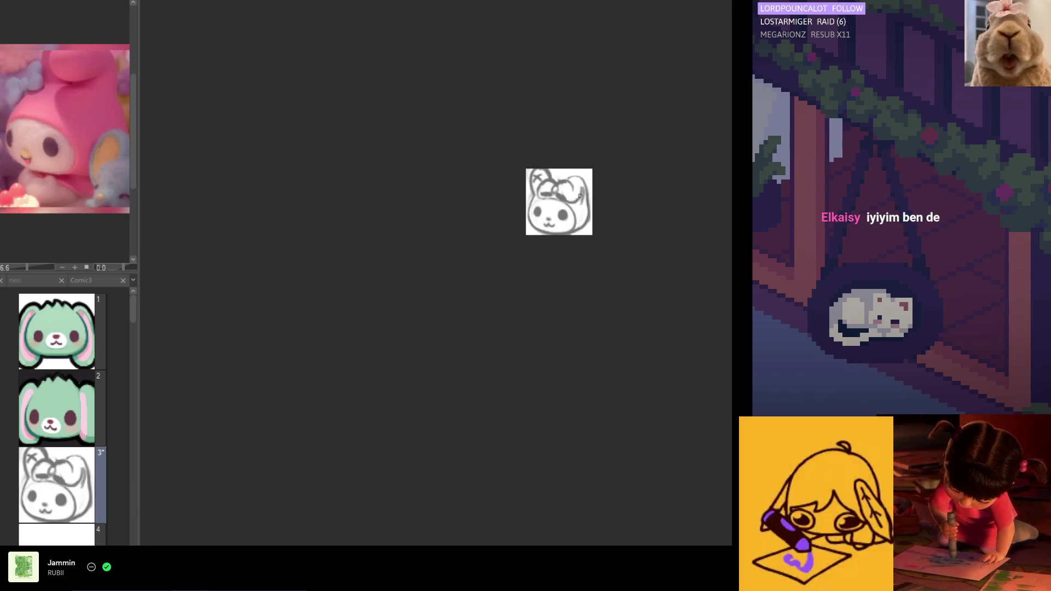
scroll(574, 172, up, 2)
scroll(573, 171, up, 2)
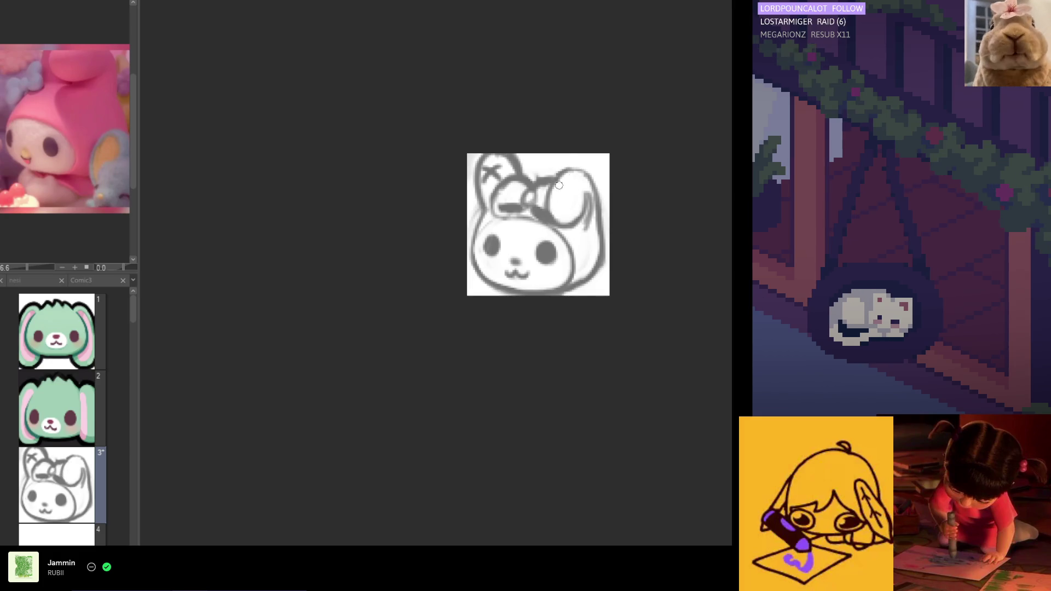
key(h)
key(ctrl+minus)
key(h)
scroll(493, 200, up, 1)
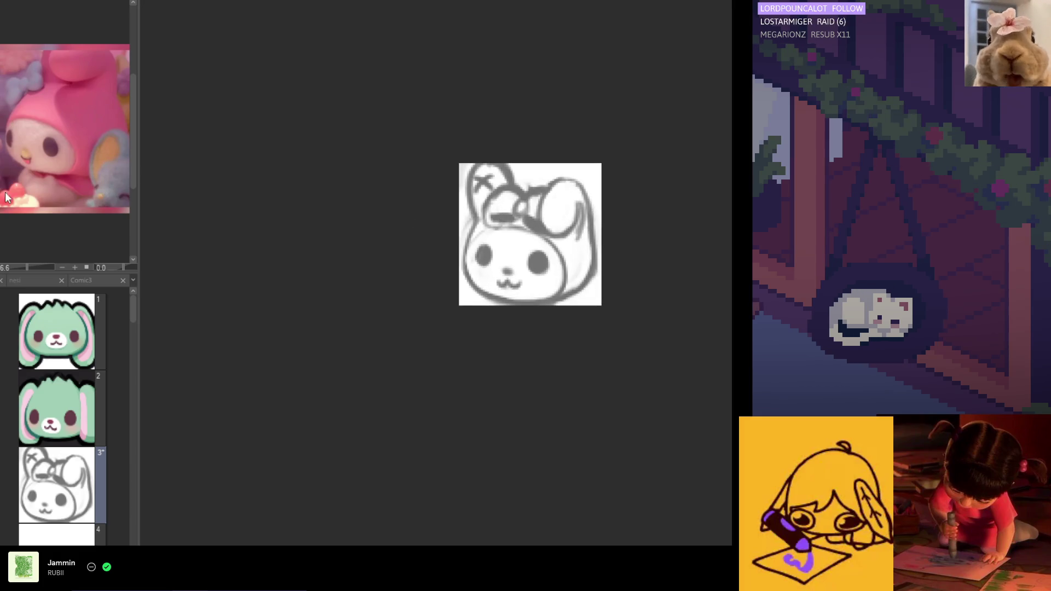
scroll(544, 202, up, 1)
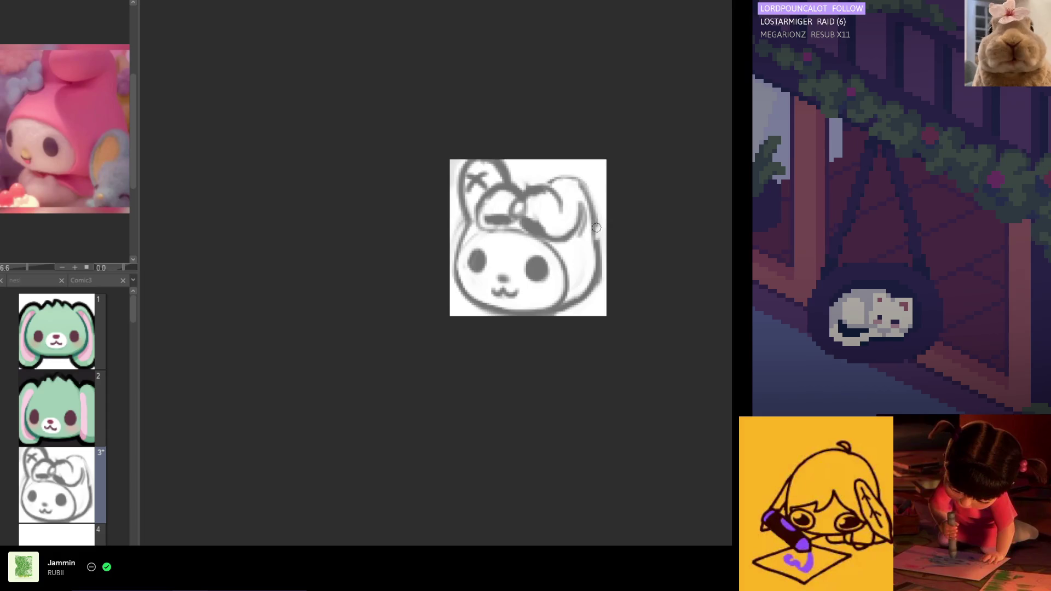
Redraw the ear's outer edge and inner line near the bow in mirrored view.
mouse_move(565, 204)
mouse_down()
mouse_move(564, 235)
mouse_move(585, 210)
mouse_up()
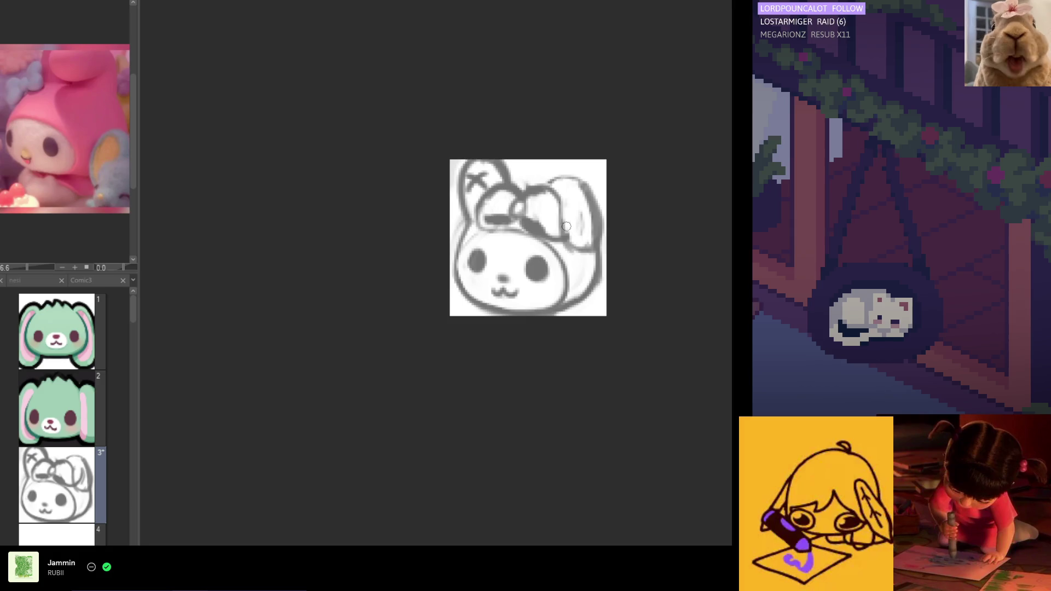
key(h)
drag(451, 184, 428, 242)
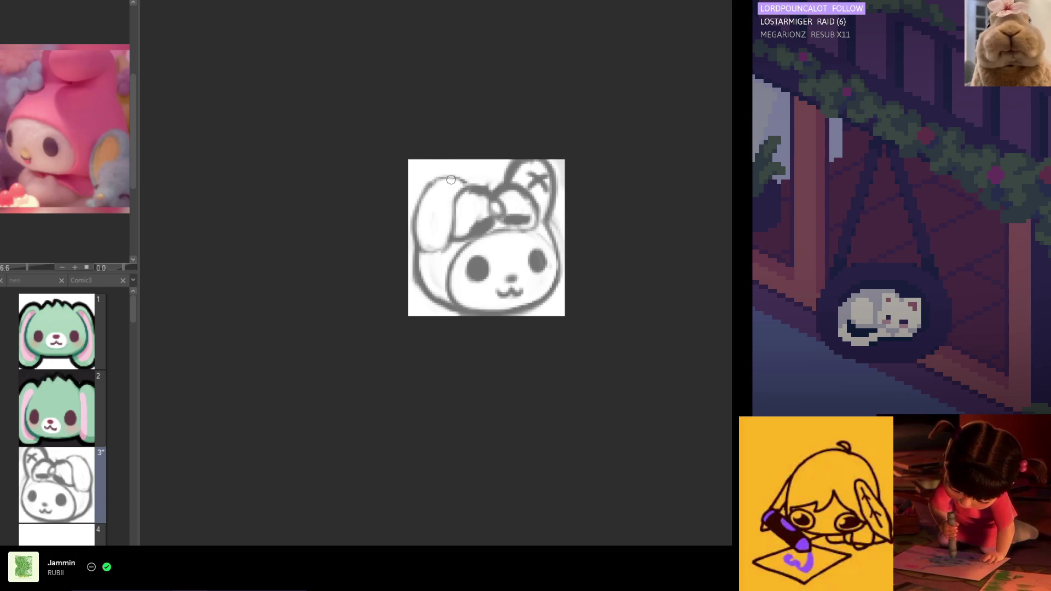
drag(447, 175, 416, 199)
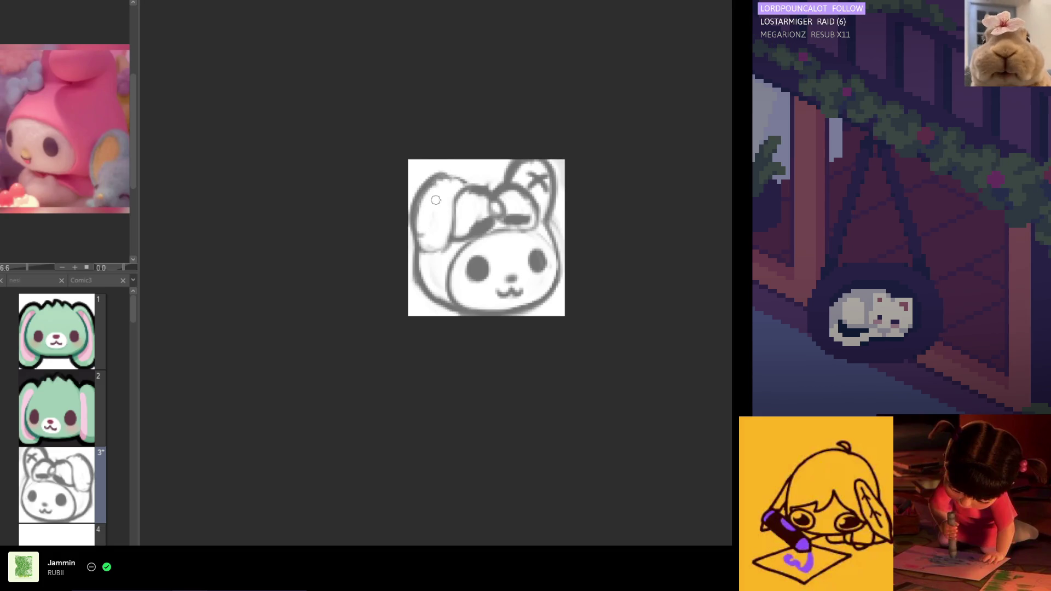
drag(423, 244, 452, 208)
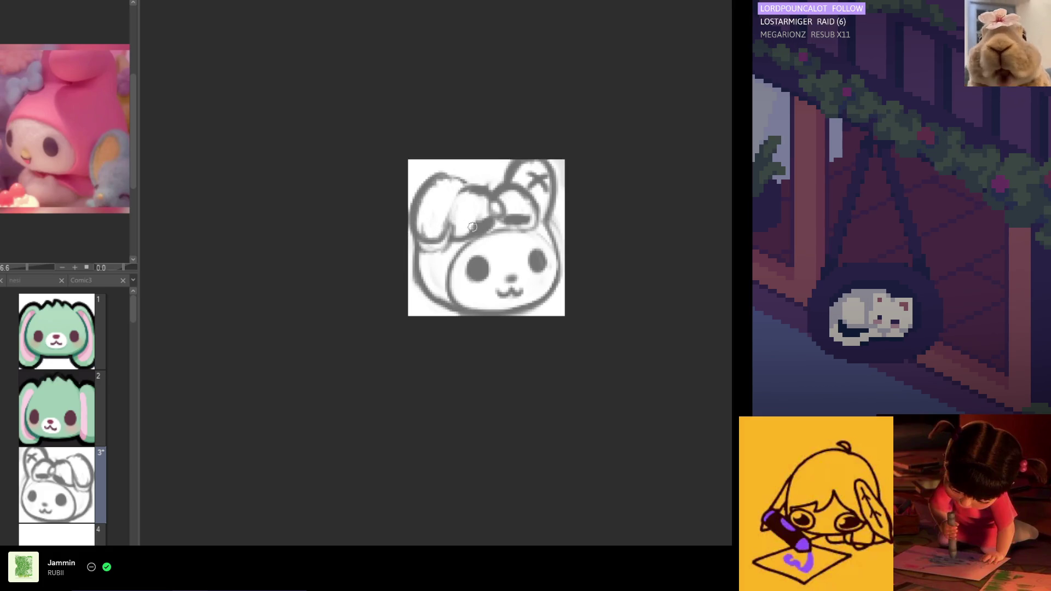
drag(461, 215, 456, 234)
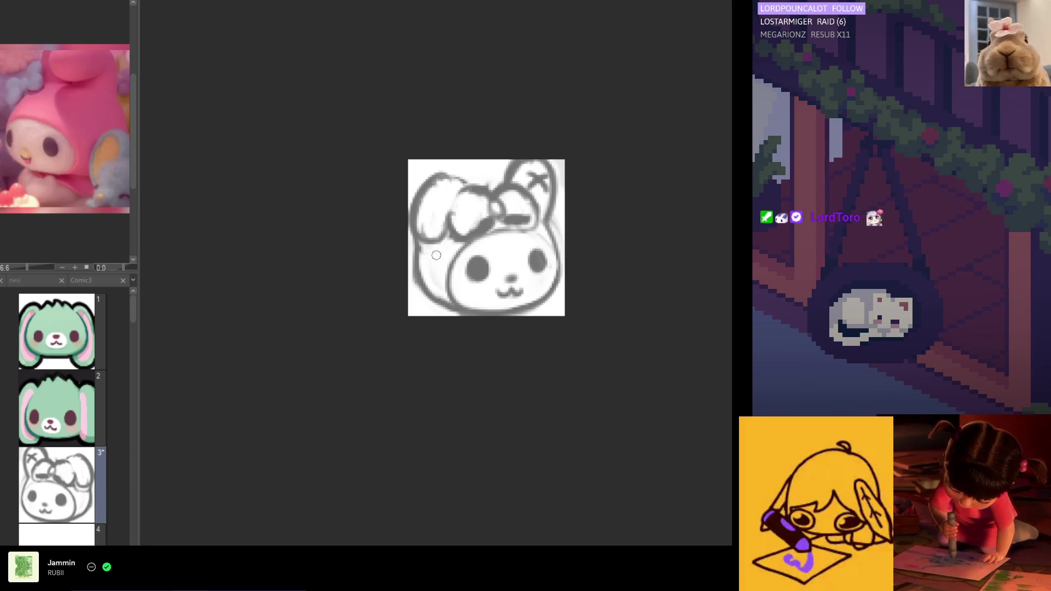
key(h)
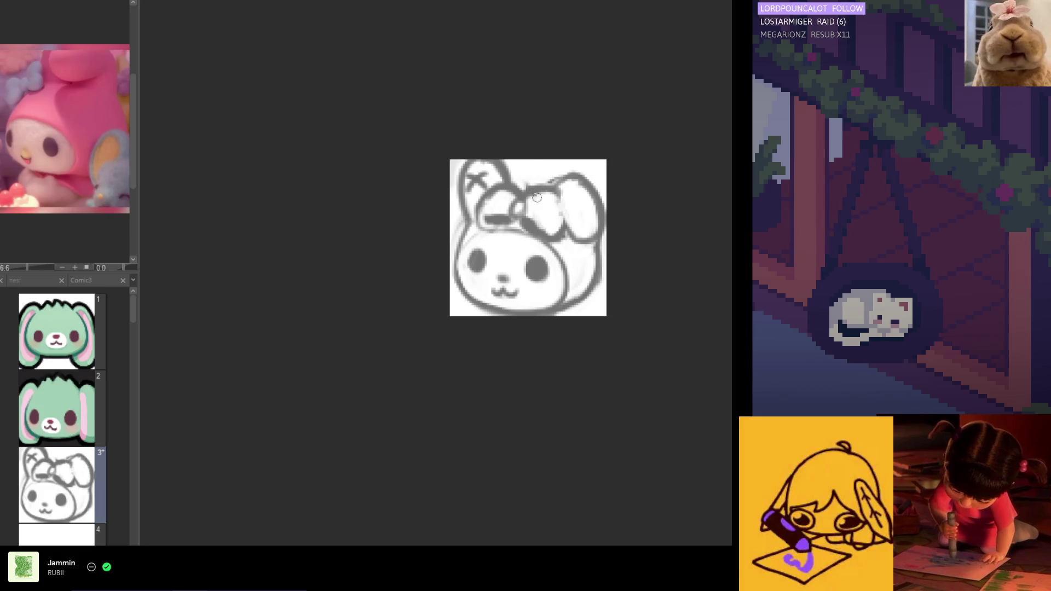
Add a stroke along the bow's right edge and clean up its left loop.
drag(553, 195, 559, 226)
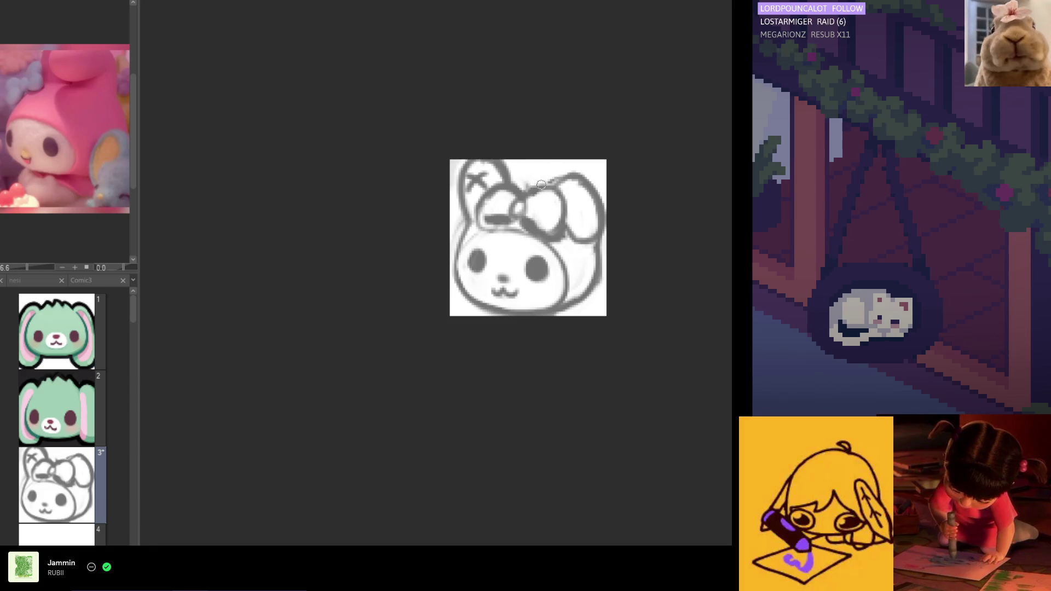
key(h)
mouse_move(478, 192)
mouse_down()
mouse_move(447, 201)
mouse_move(472, 198)
mouse_up()
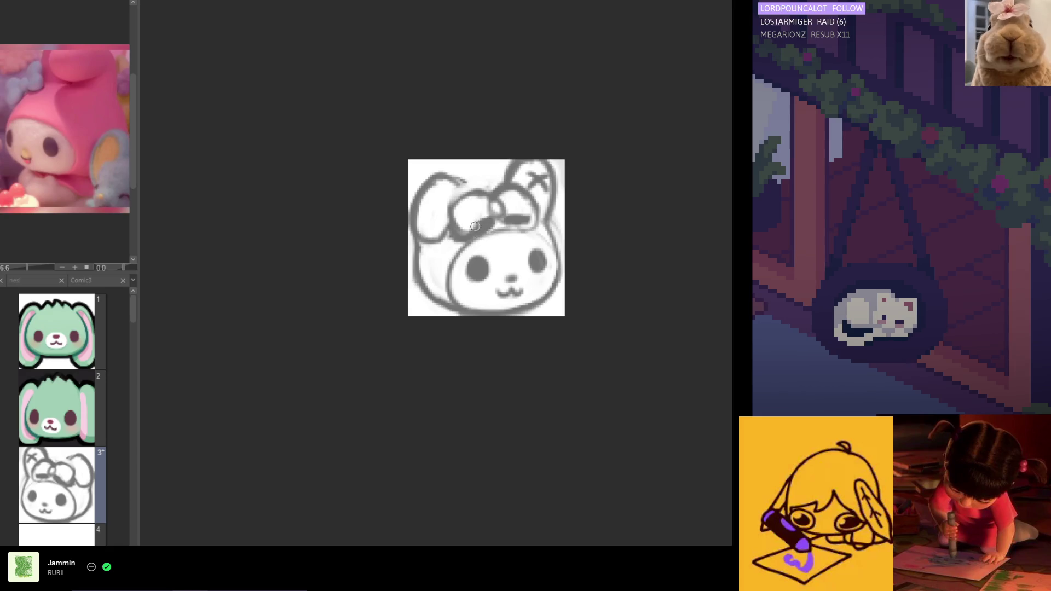
drag(475, 233, 473, 236)
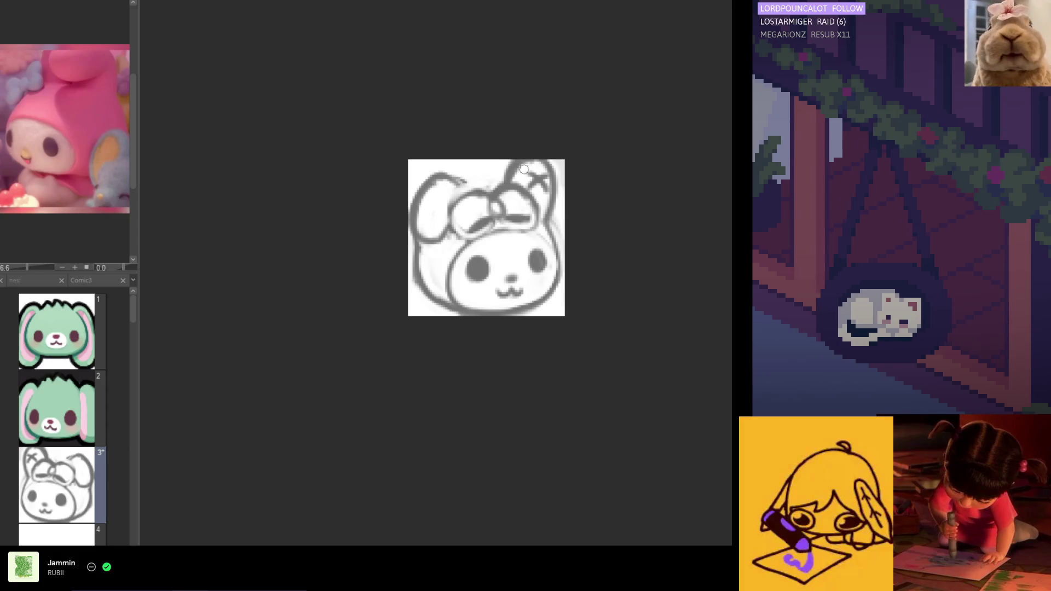
key(h)
scroll(527, 248, up, 2)
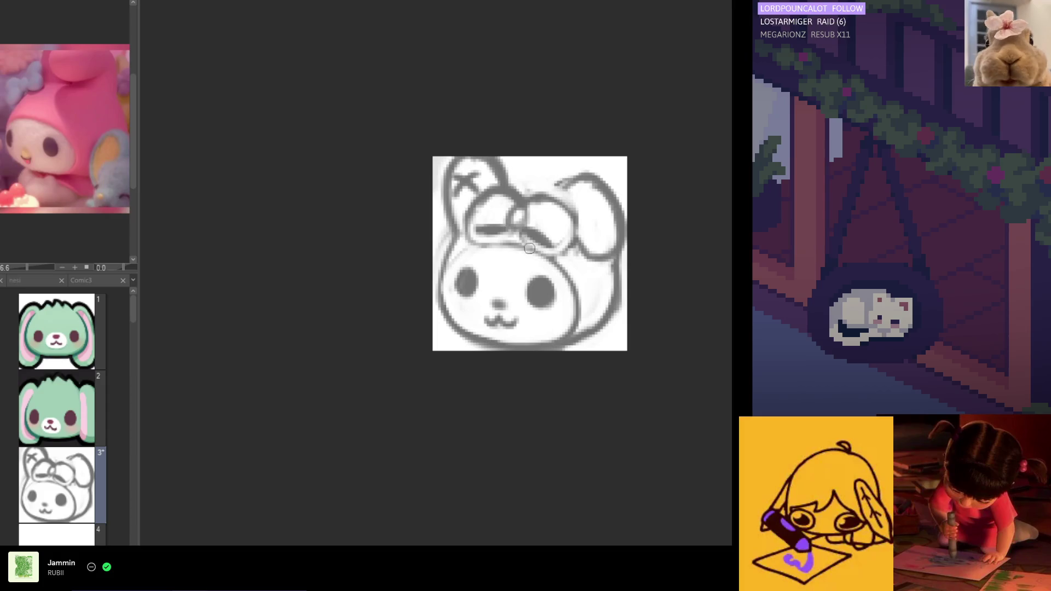
scroll(527, 248, up, 1)
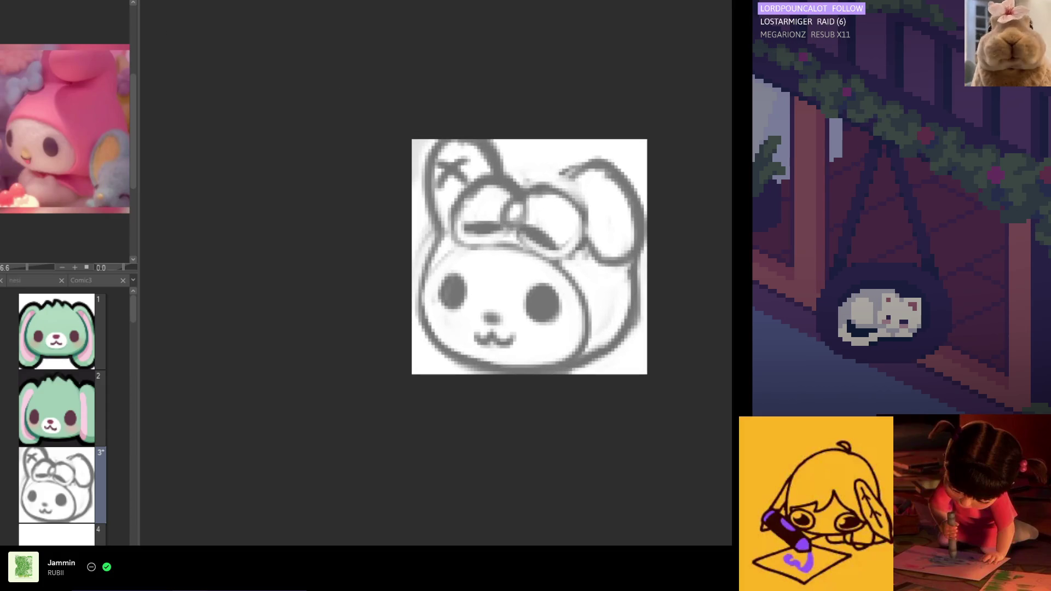
key(ctrl+t)
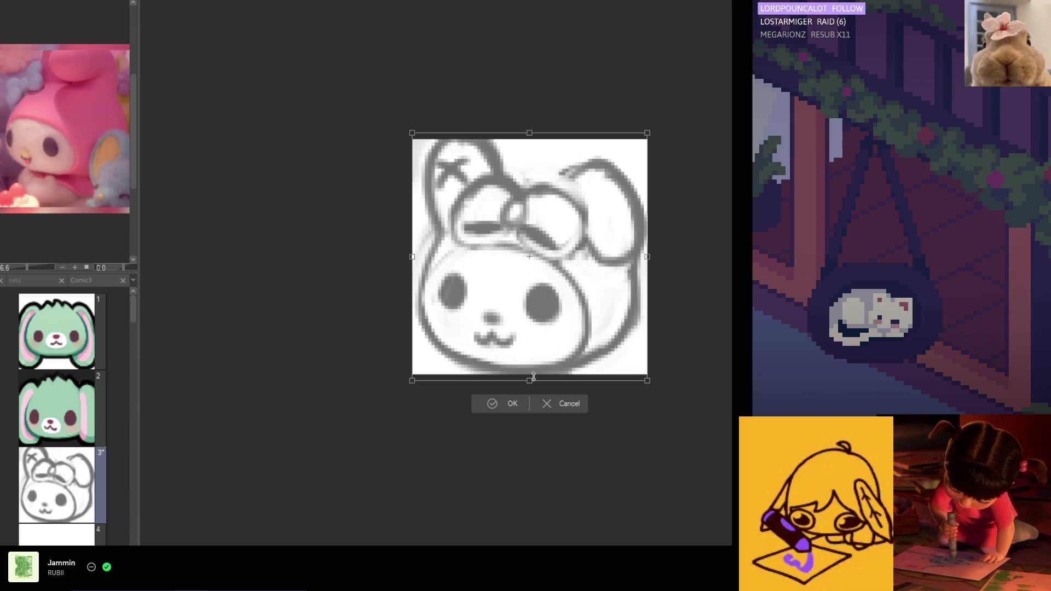
Stretch the whole bunny sketch slightly larger and wider to both sides, then commit the transform.
drag(647, 381, 654, 388)
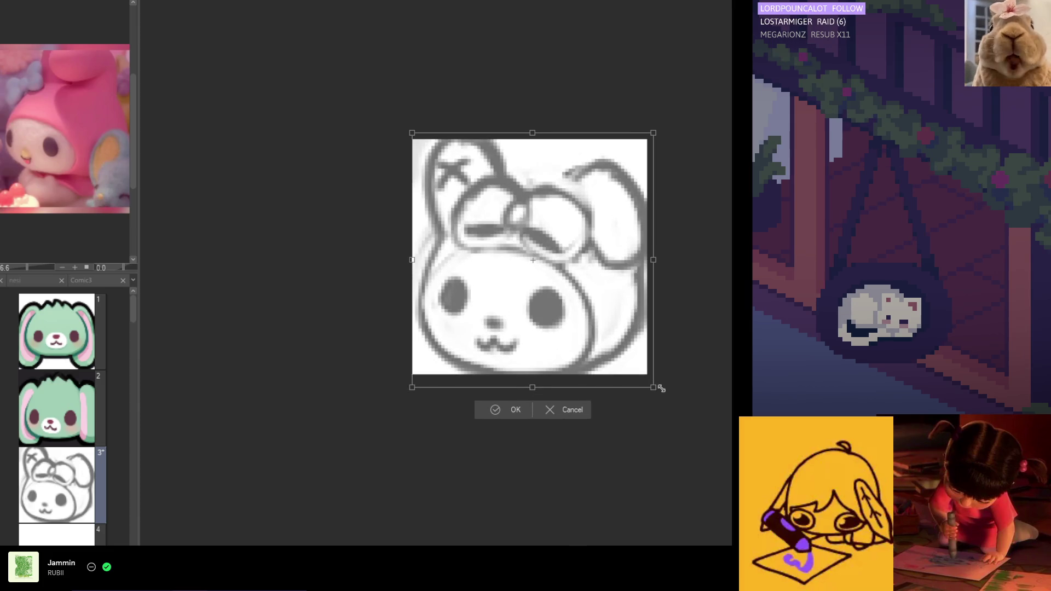
drag(655, 260, 657, 259)
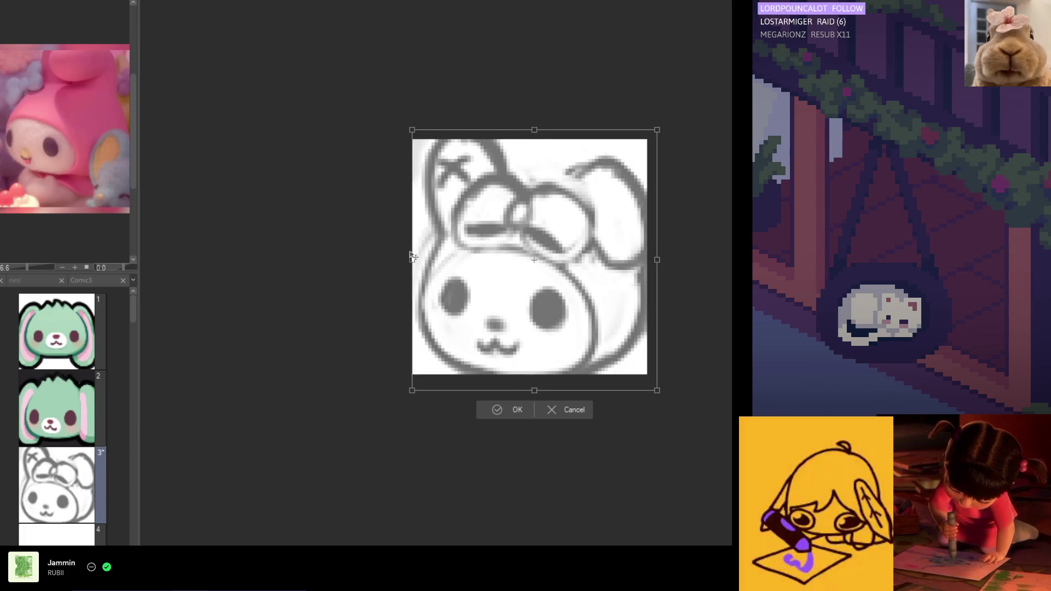
drag(411, 256, 407, 256)
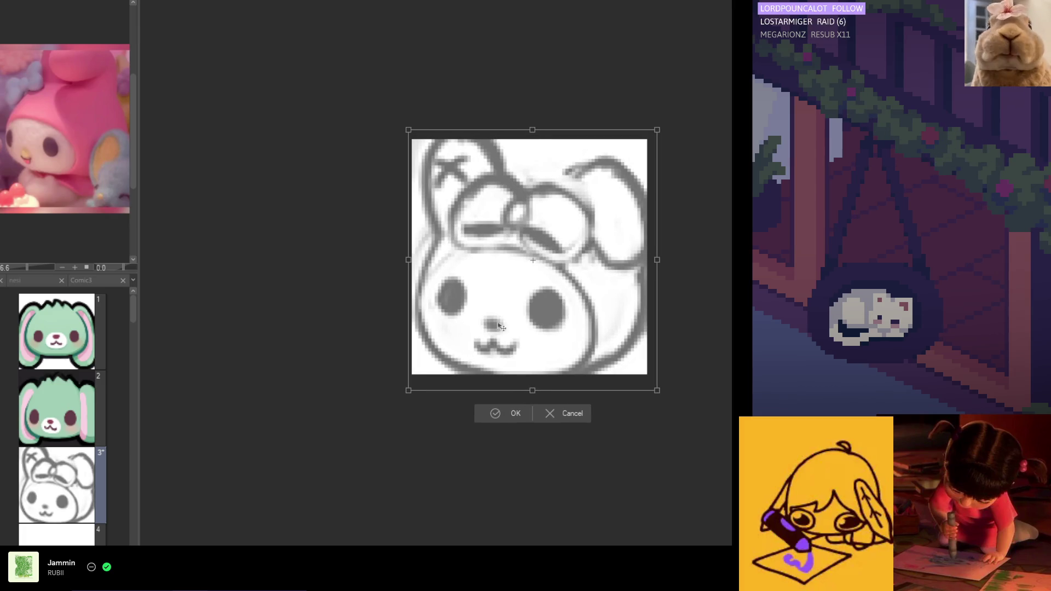
key(ctrl+z)
key(ctrl+z)
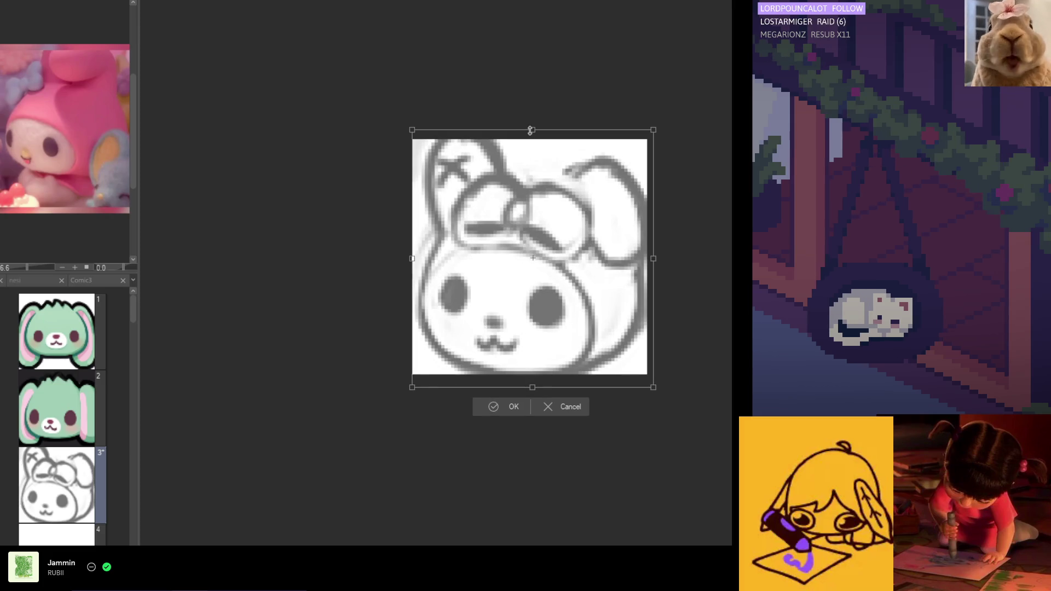
key(ctrl+z)
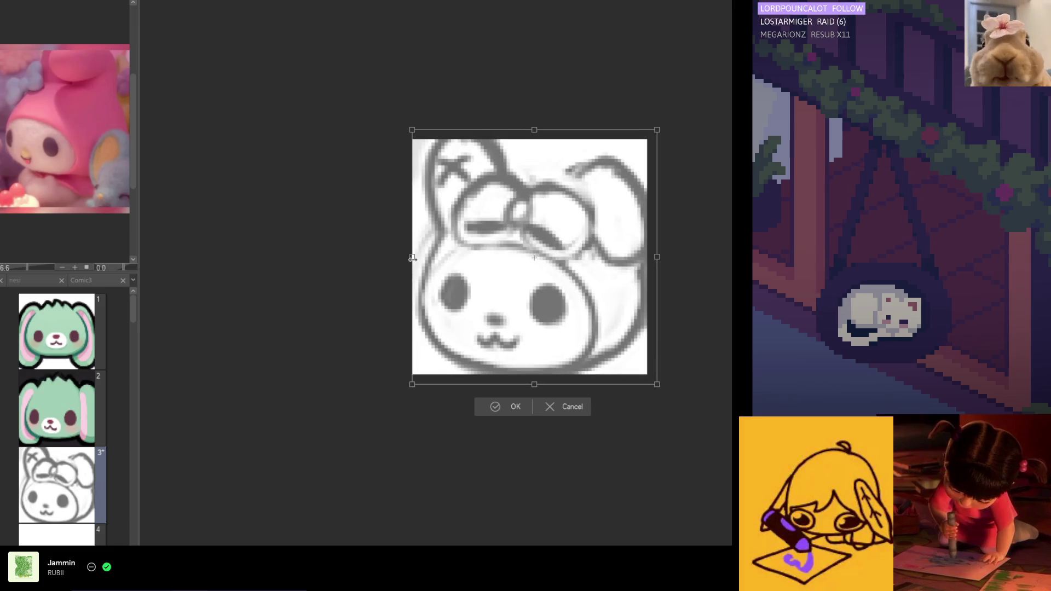
drag(412, 257, 405, 257)
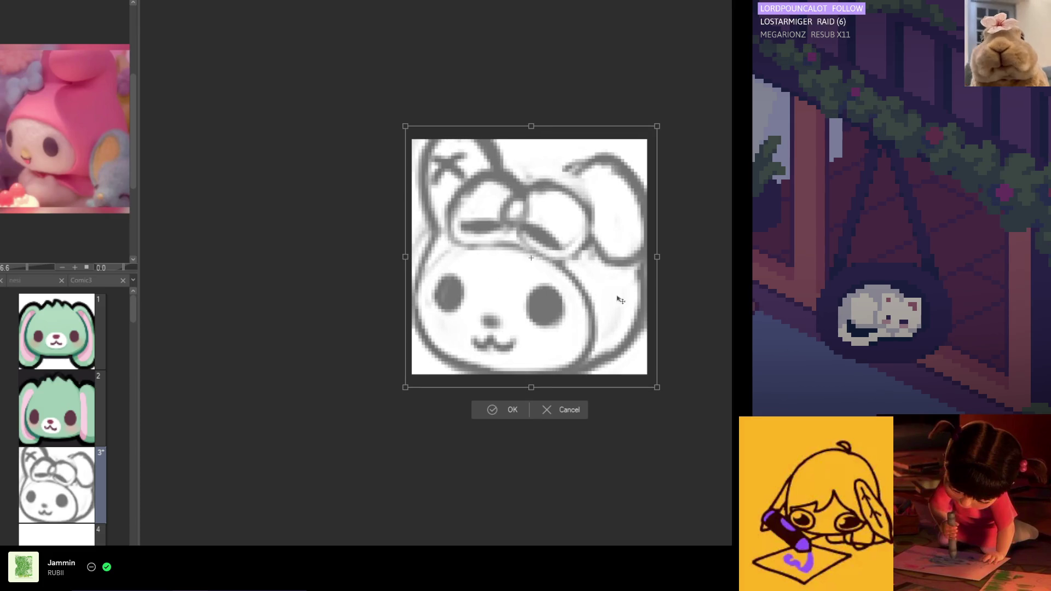
drag(660, 256, 657, 257)
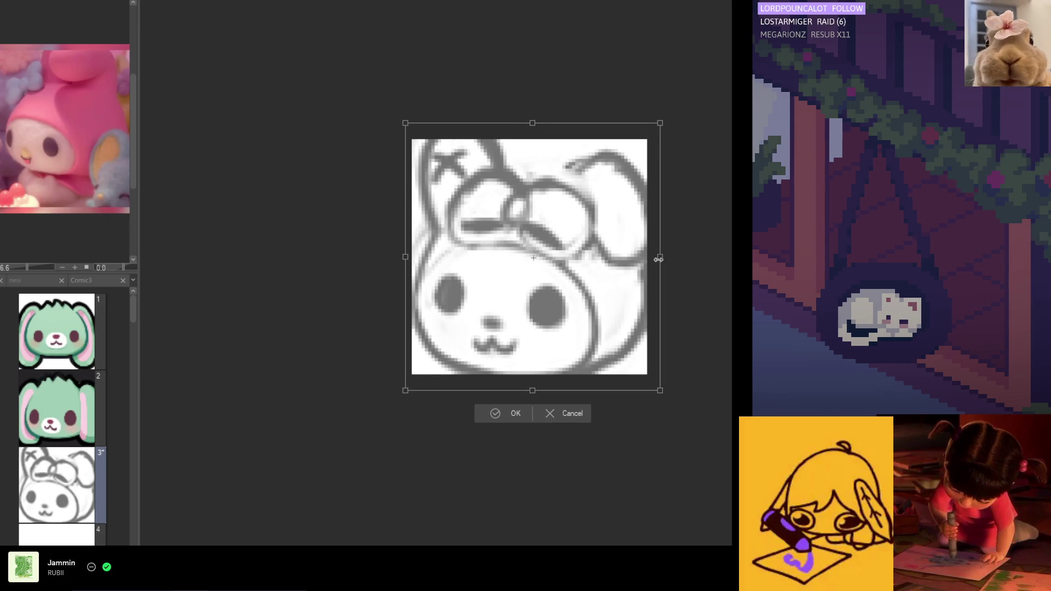
drag(532, 387, 531, 387)
click(531, 387)
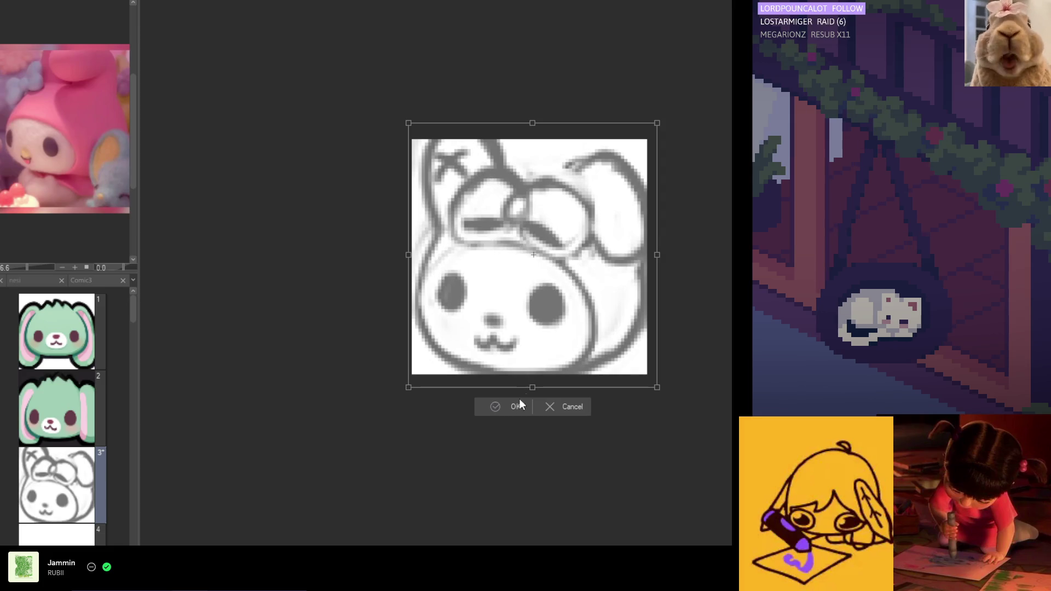
key(Return)
scroll(477, 356, down, 5)
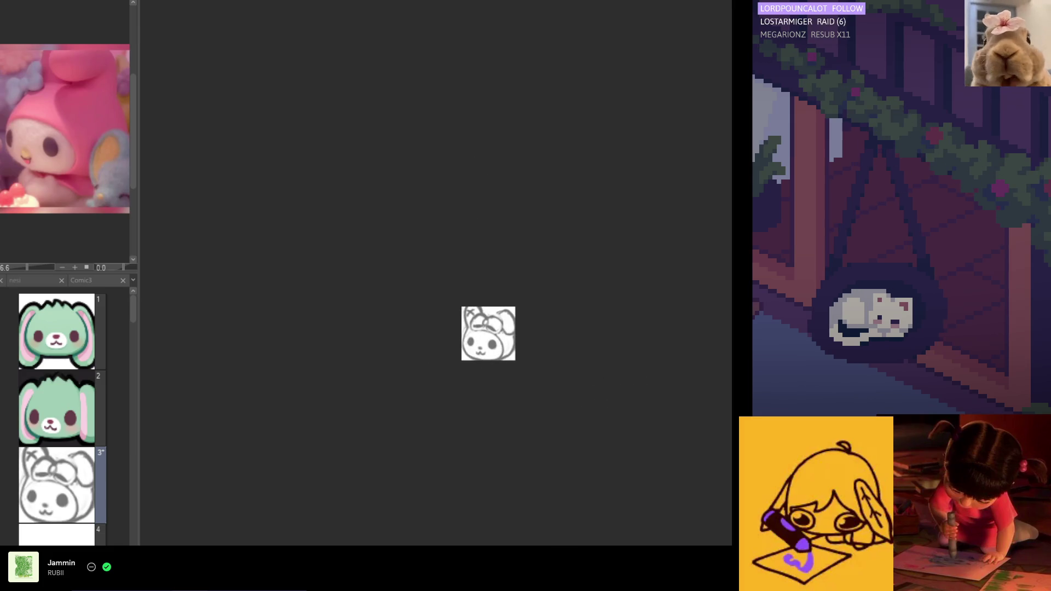
Erase stray chin lines and dark strokes under the bow, sampling the eye's grey and checking mirrored.
scroll(524, 354, up, 5)
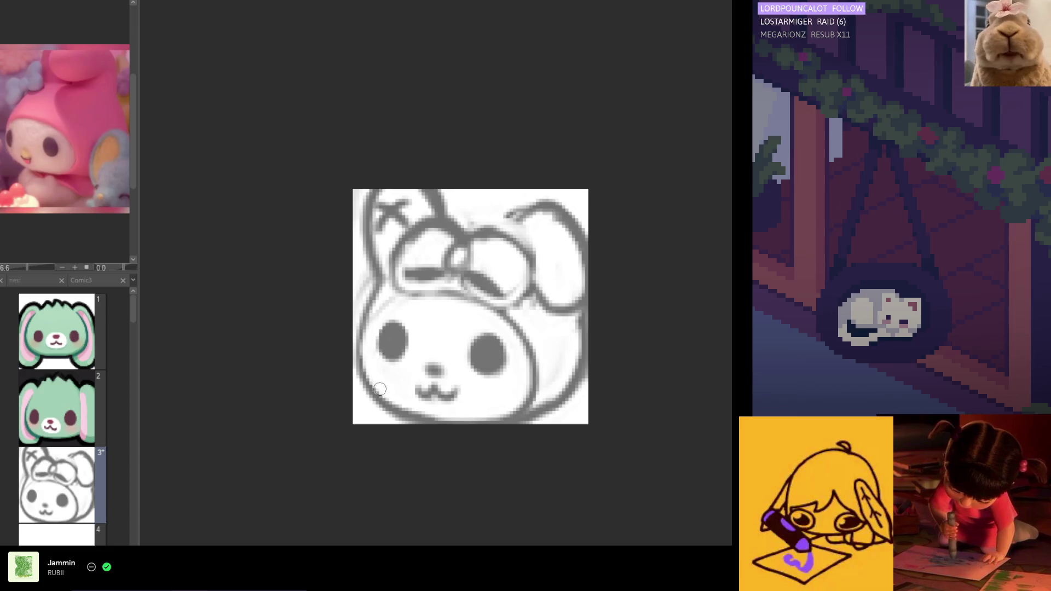
drag(387, 398, 419, 406)
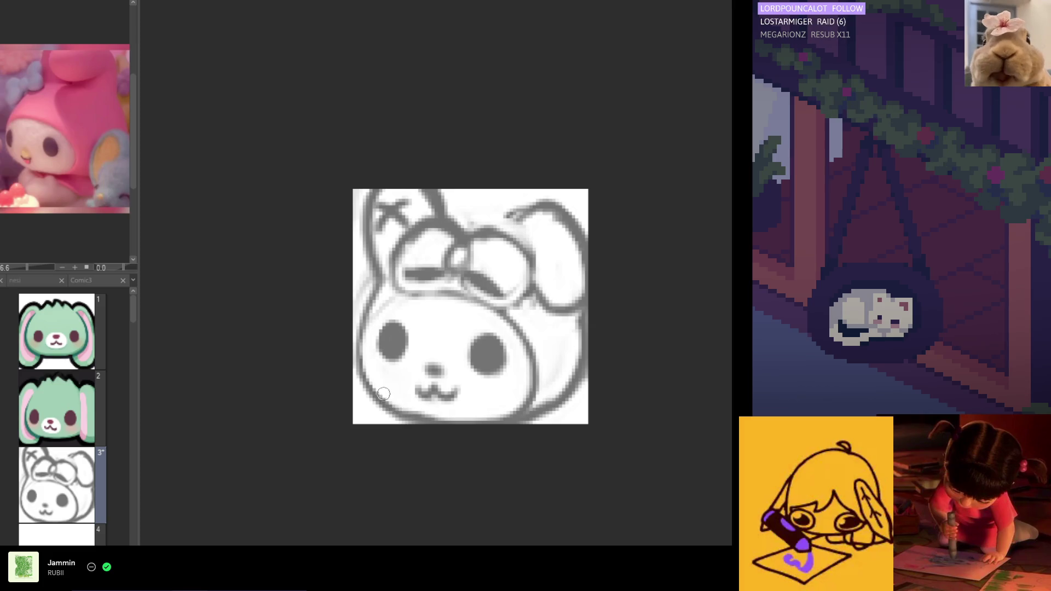
alt+click(400, 331)
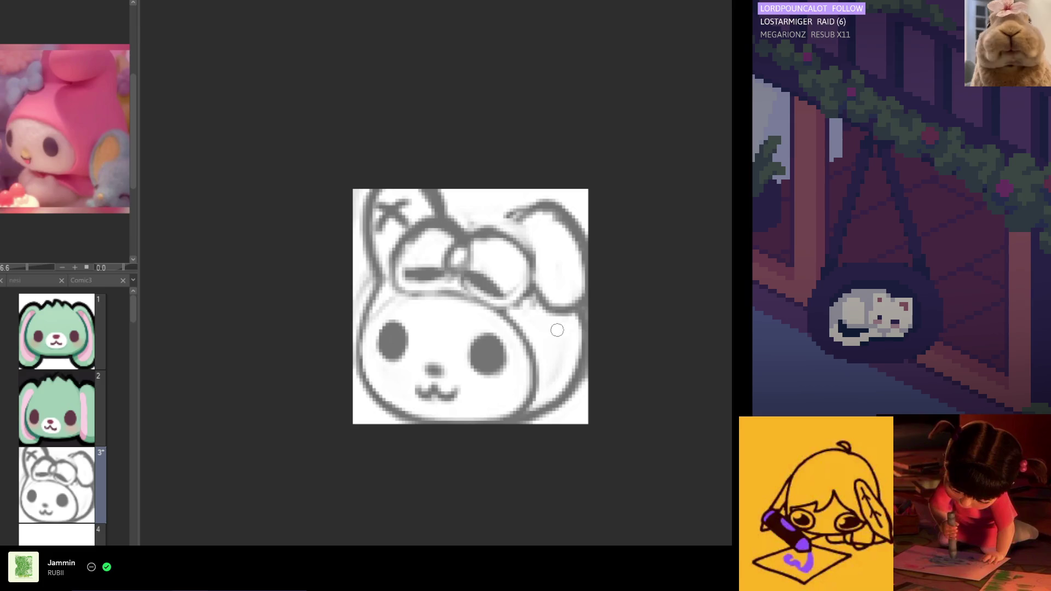
key(h)
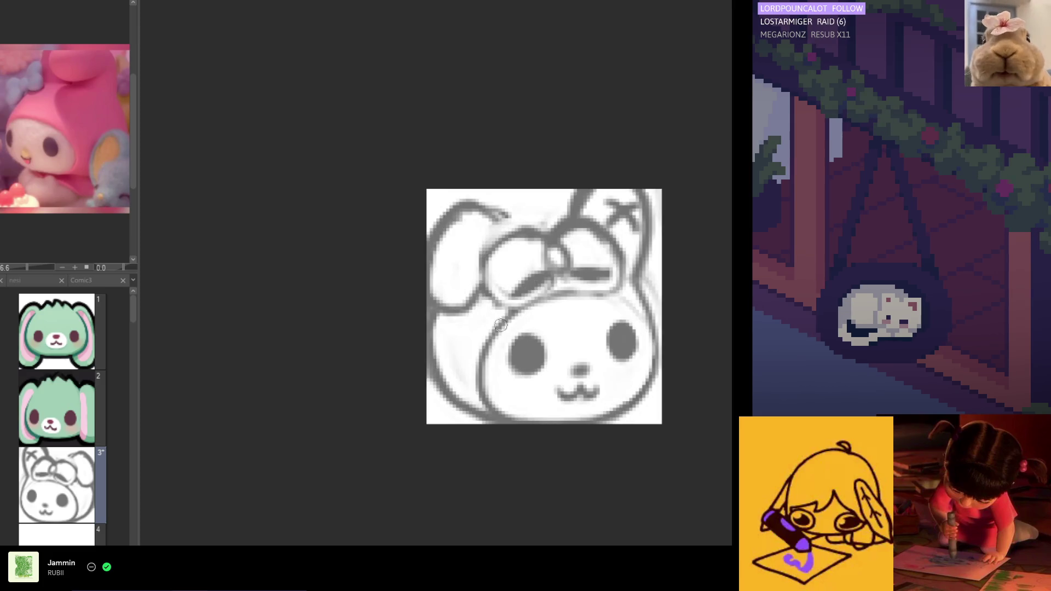
key(h)
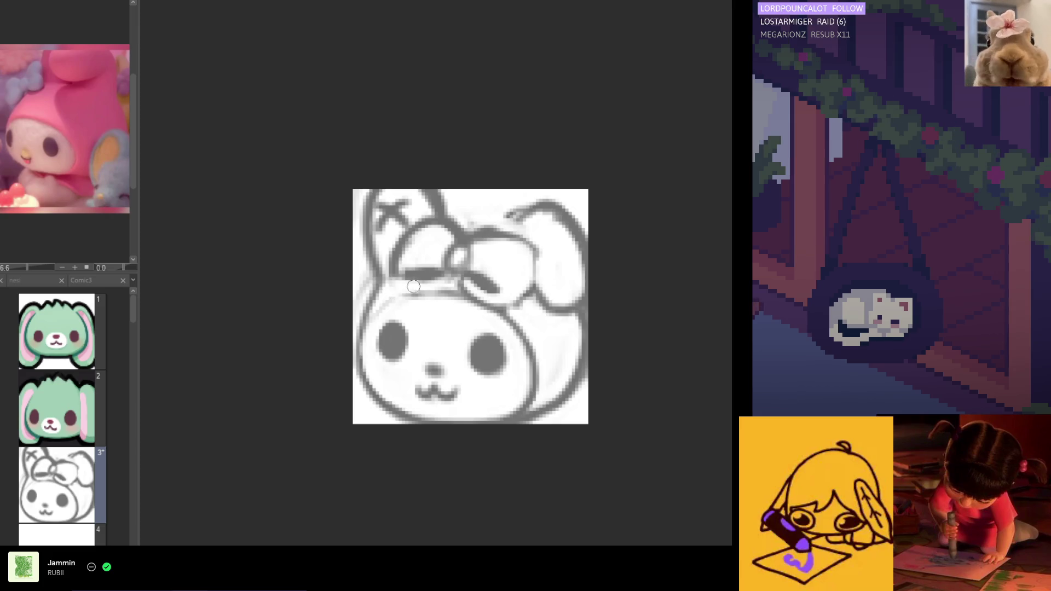
drag(484, 288, 505, 308)
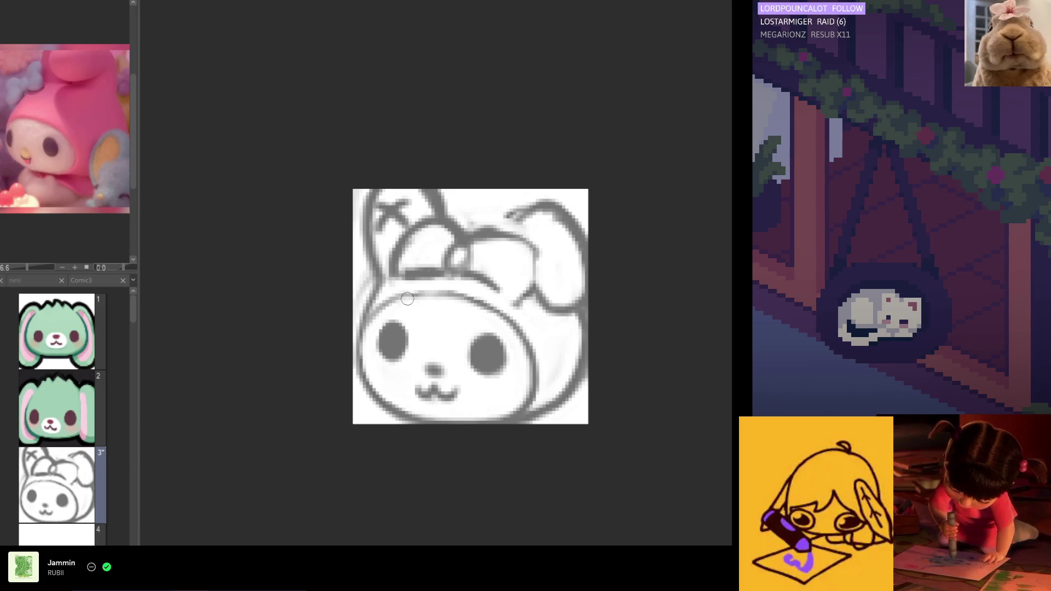
drag(392, 300, 450, 298)
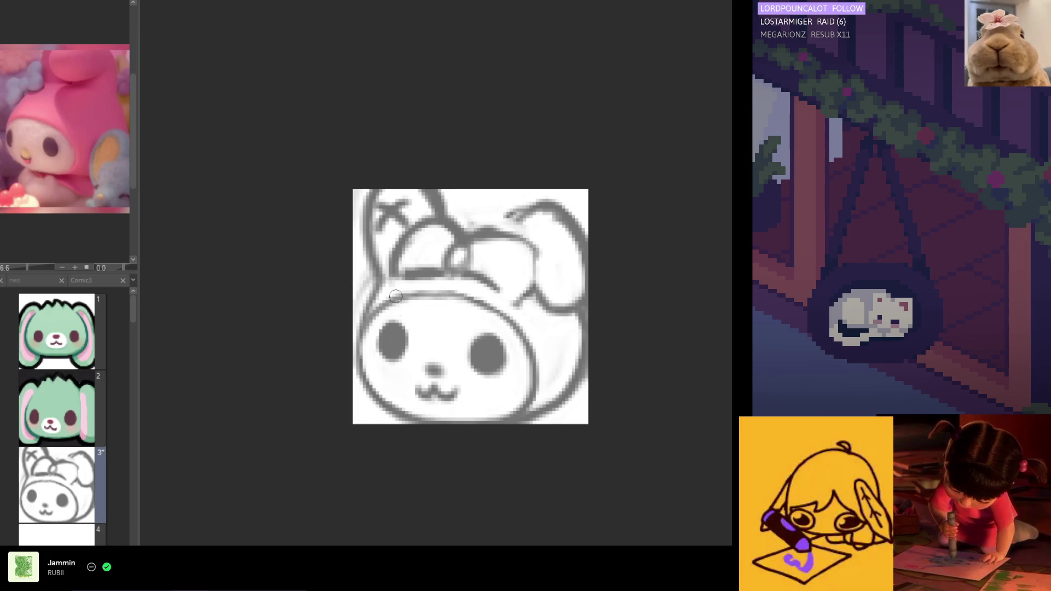
key(ctrl+z)
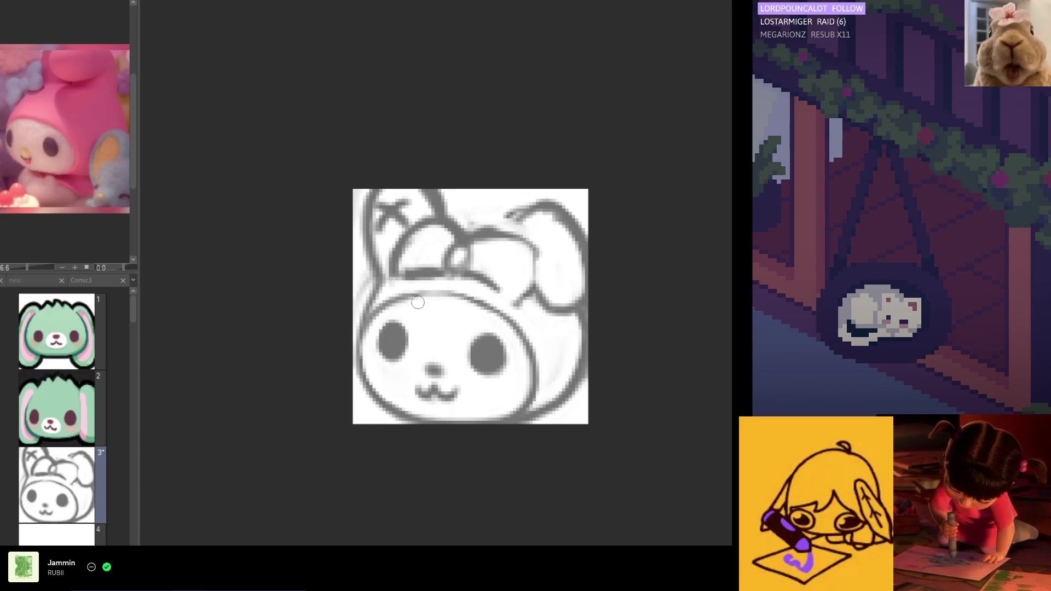
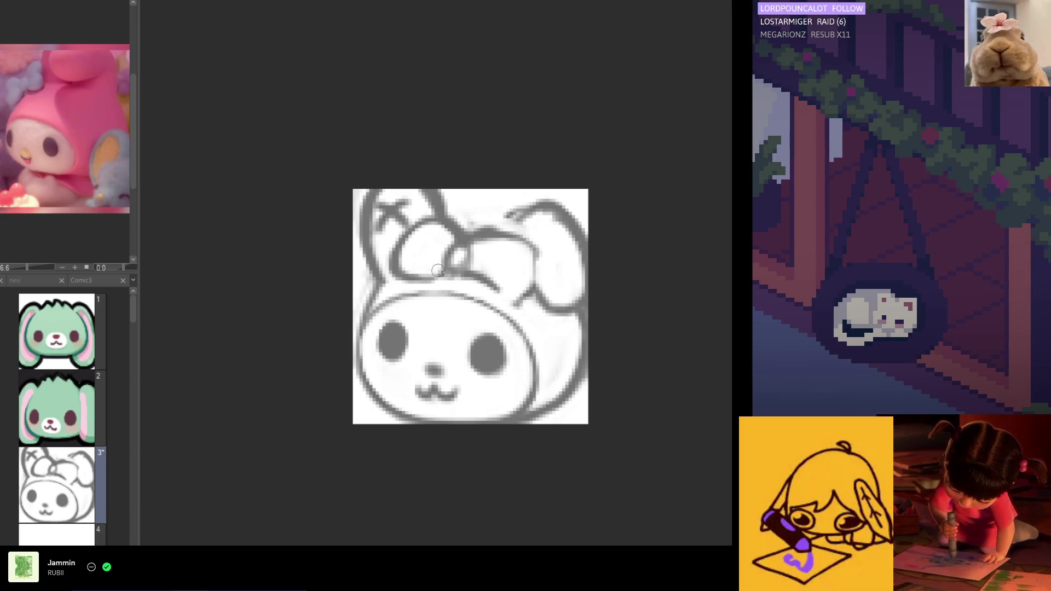
Erase the bow's centre knot, redraw the right ear's outline, and begin its X mark.
mouse_move(462, 241)
mouse_down()
mouse_move(462, 252)
mouse_move(446, 255)
mouse_move(446, 243)
mouse_move(471, 245)
mouse_move(502, 285)
mouse_move(477, 281)
mouse_move(504, 296)
mouse_up()
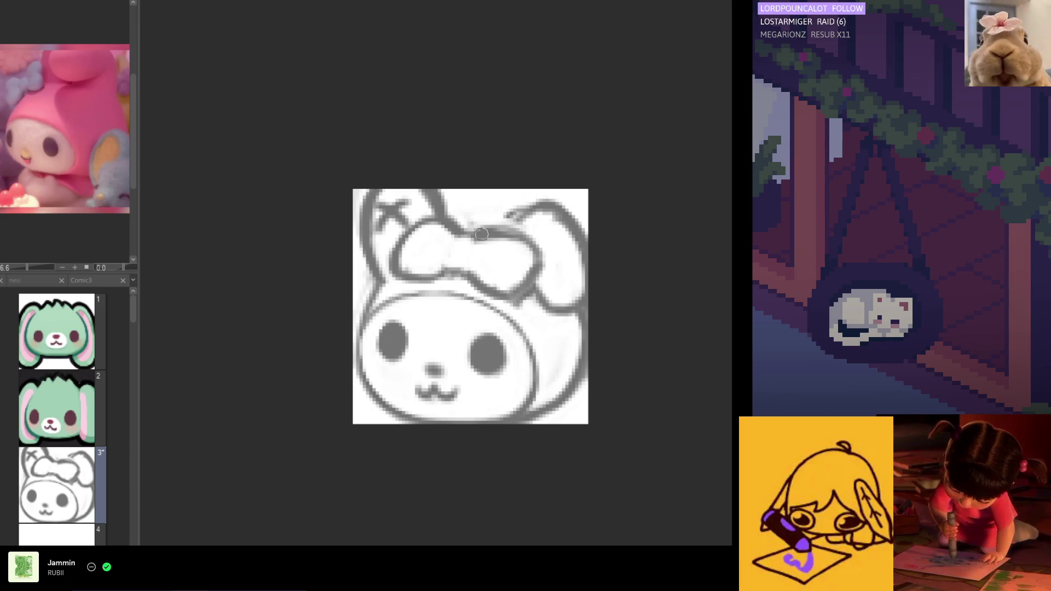
key(h)
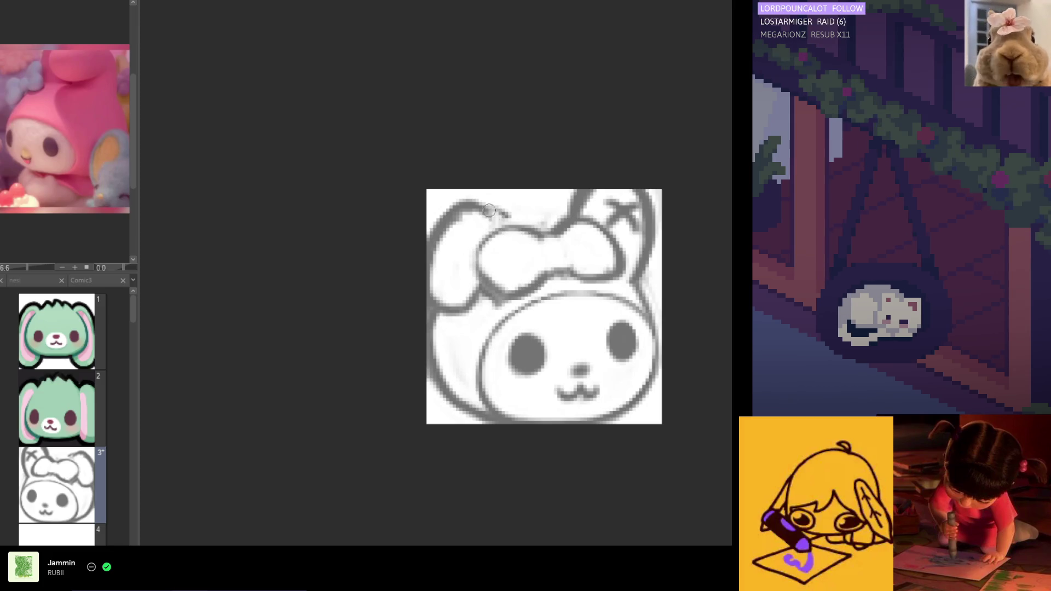
mouse_move(512, 225)
mouse_down()
mouse_move(496, 196)
mouse_move(461, 209)
mouse_up()
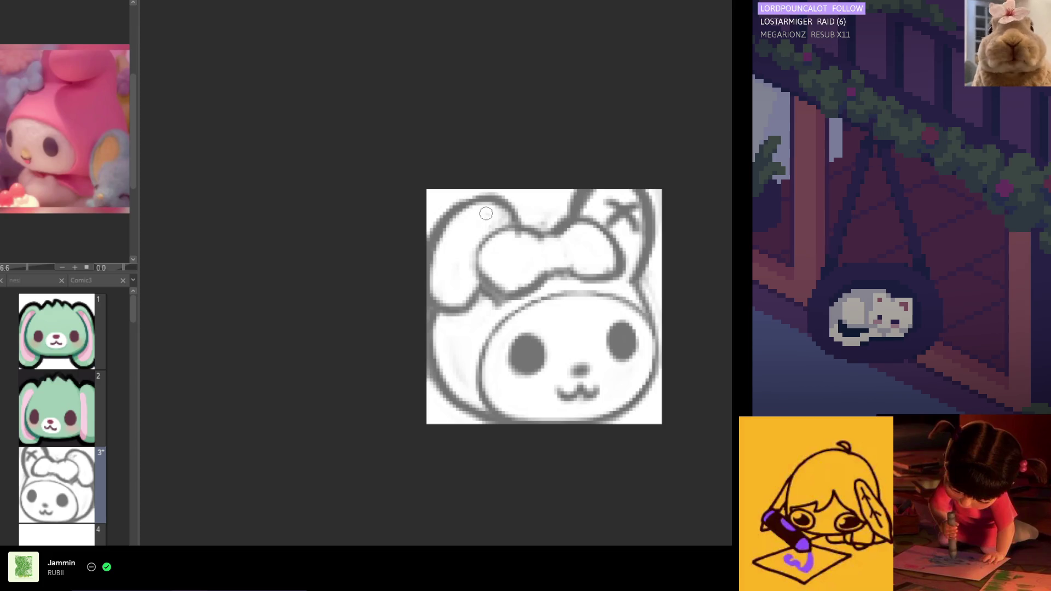
key(h)
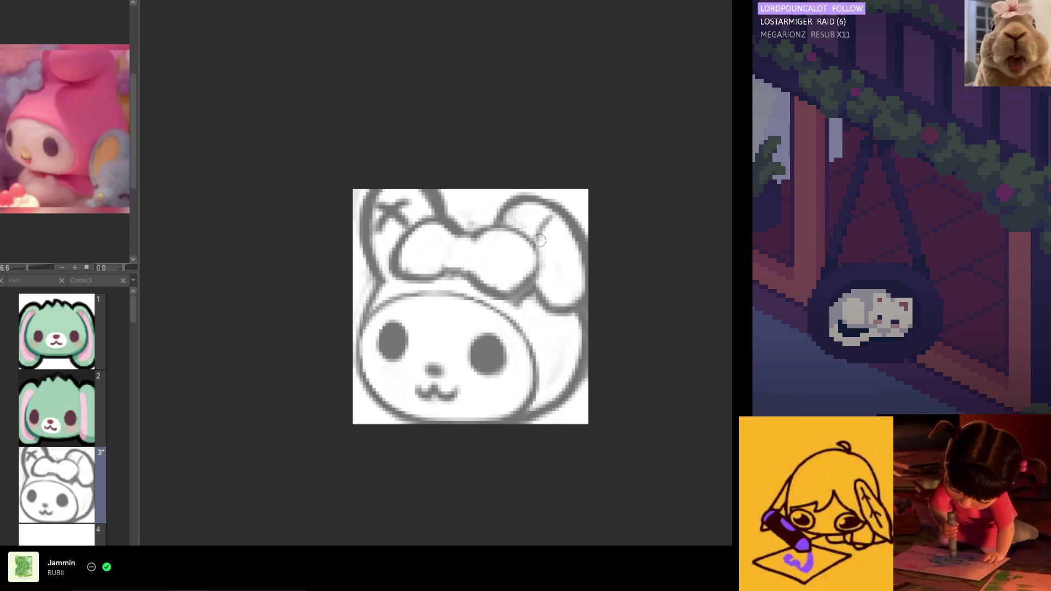
mouse_move(550, 218)
mouse_down()
mouse_move(529, 238)
mouse_move(537, 236)
mouse_up()
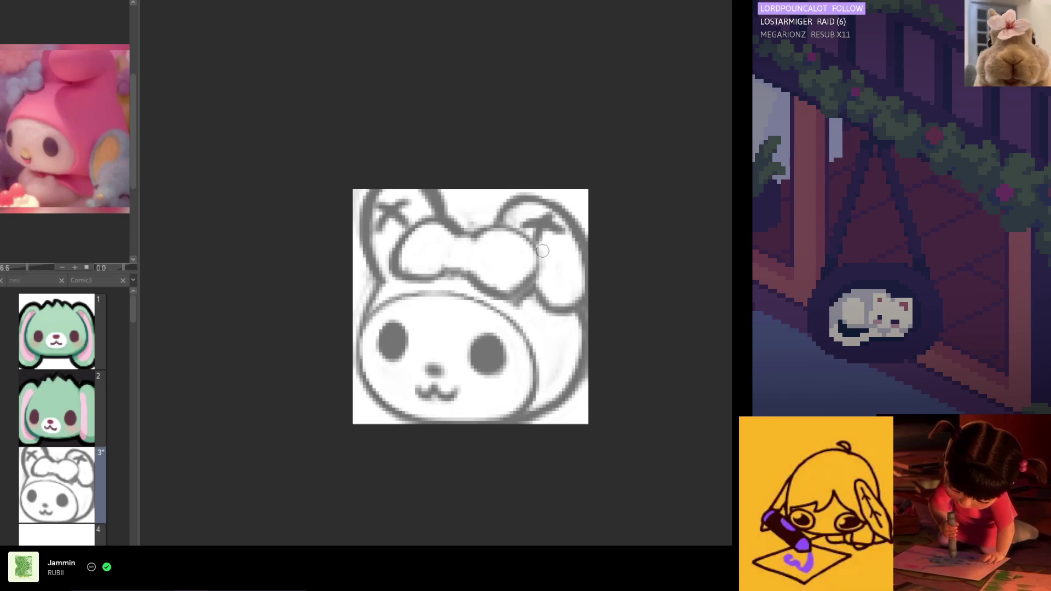
Cross two diagonal strokes on the right ear to complete its X mark.
drag(556, 283, 574, 266)
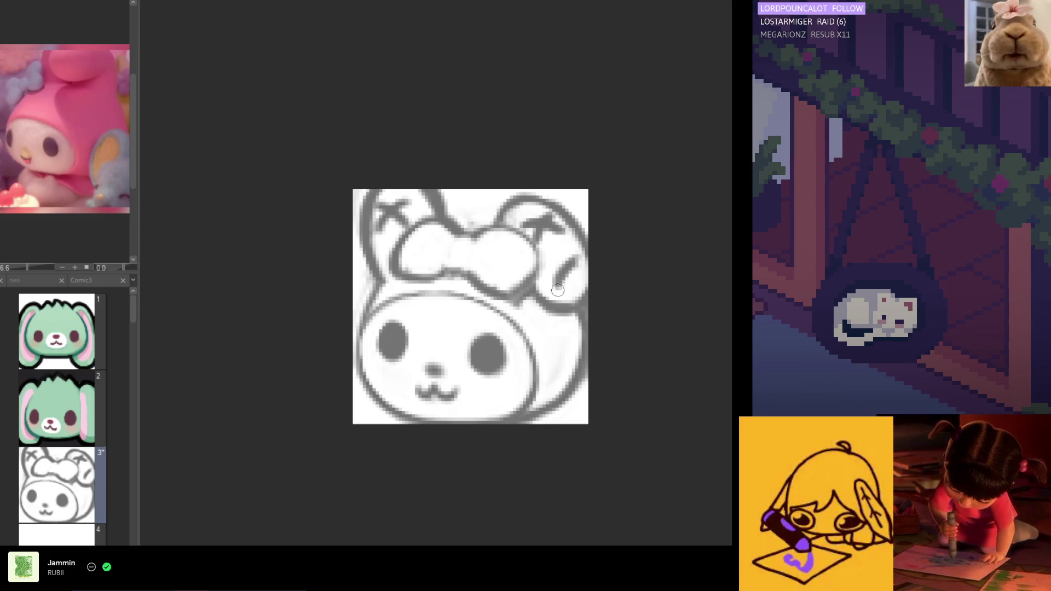
drag(547, 263, 576, 278)
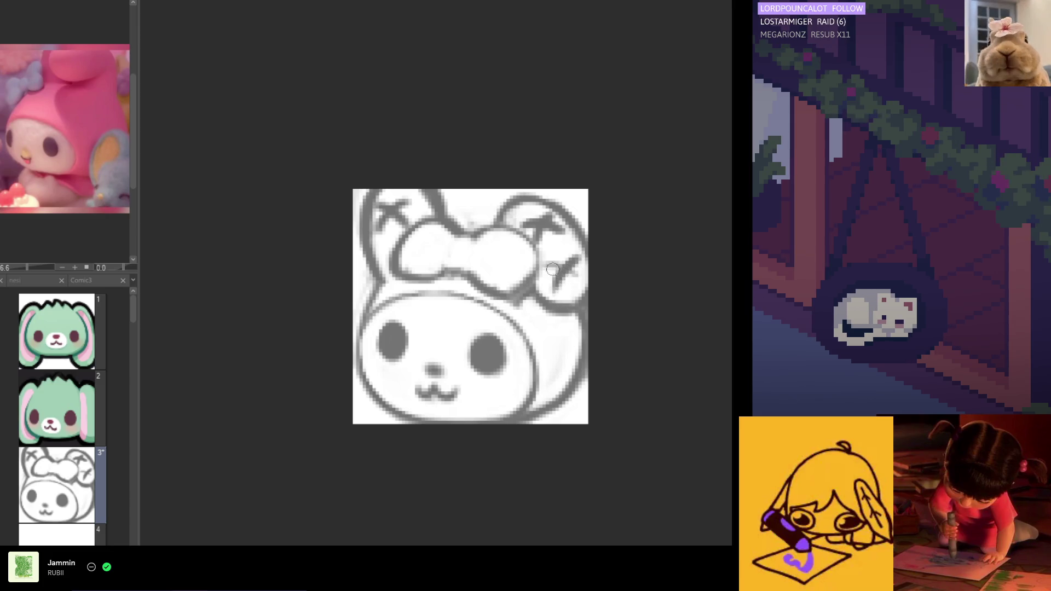
key(h)
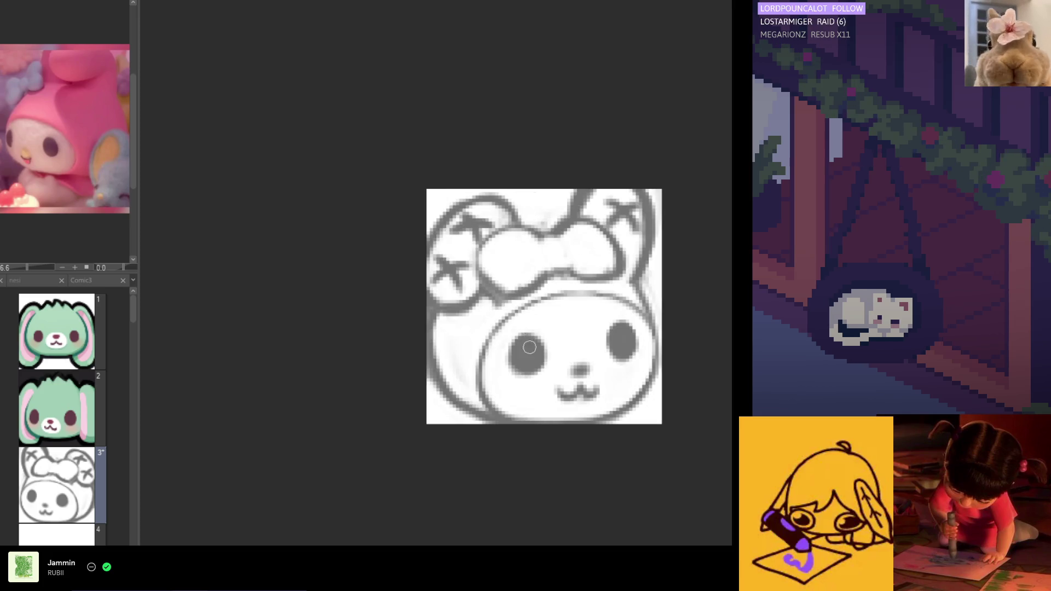
key(h)
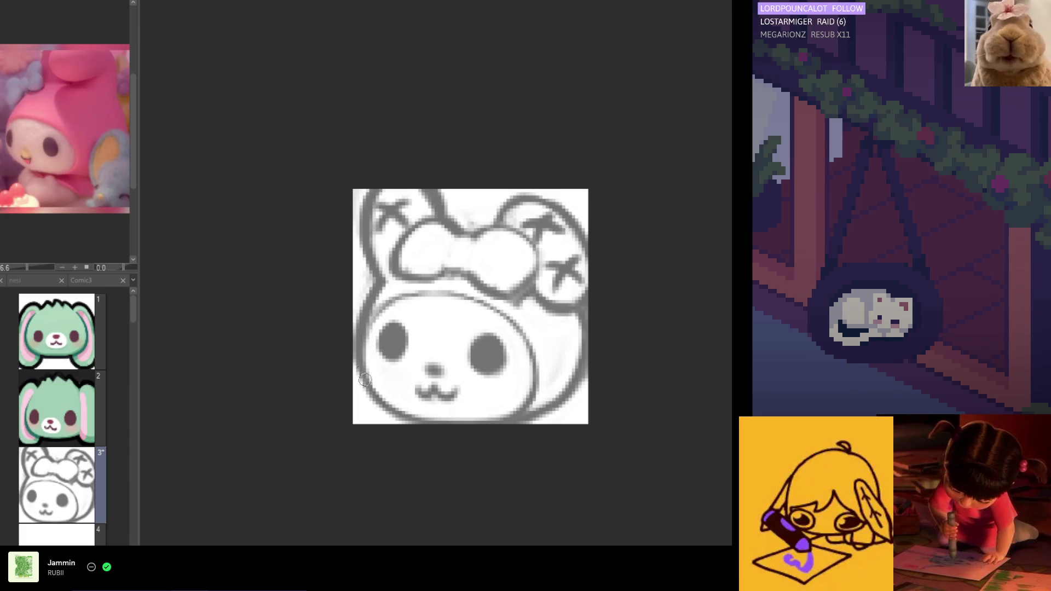
key(h)
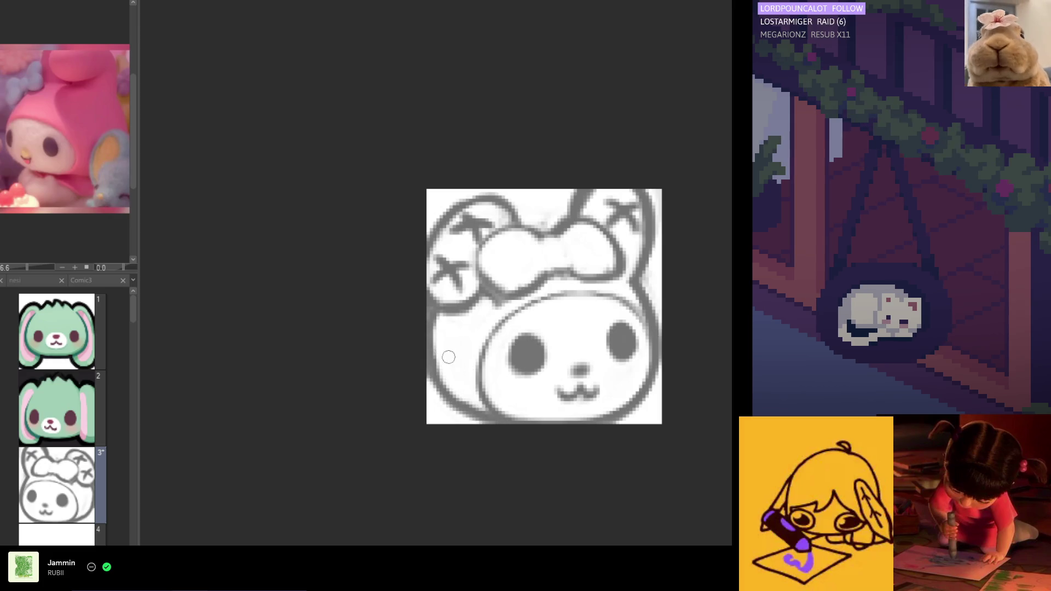
key(h)
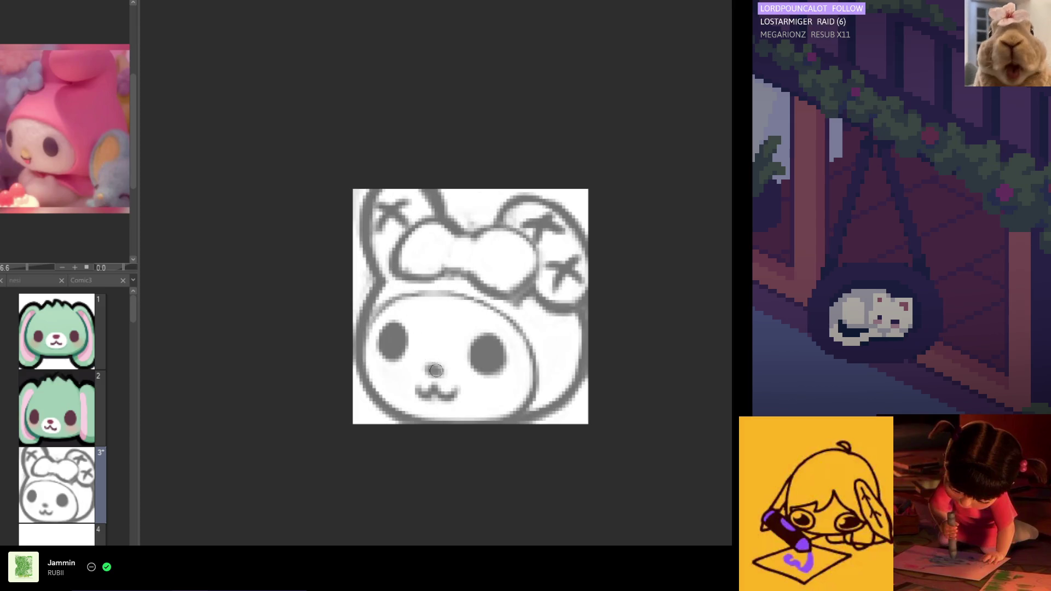
Darken the bunny's nose with the pen and check it mirrored.
mouse_move(432, 364)
mouse_down()
mouse_move(423, 392)
mouse_move(435, 398)
mouse_move(427, 392)
mouse_up()
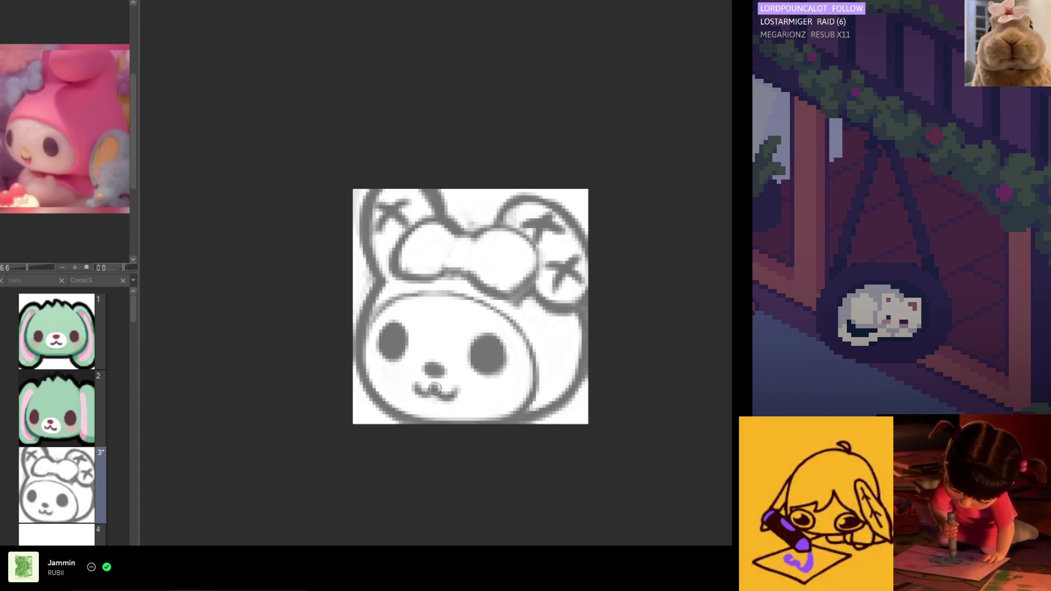
key(h)
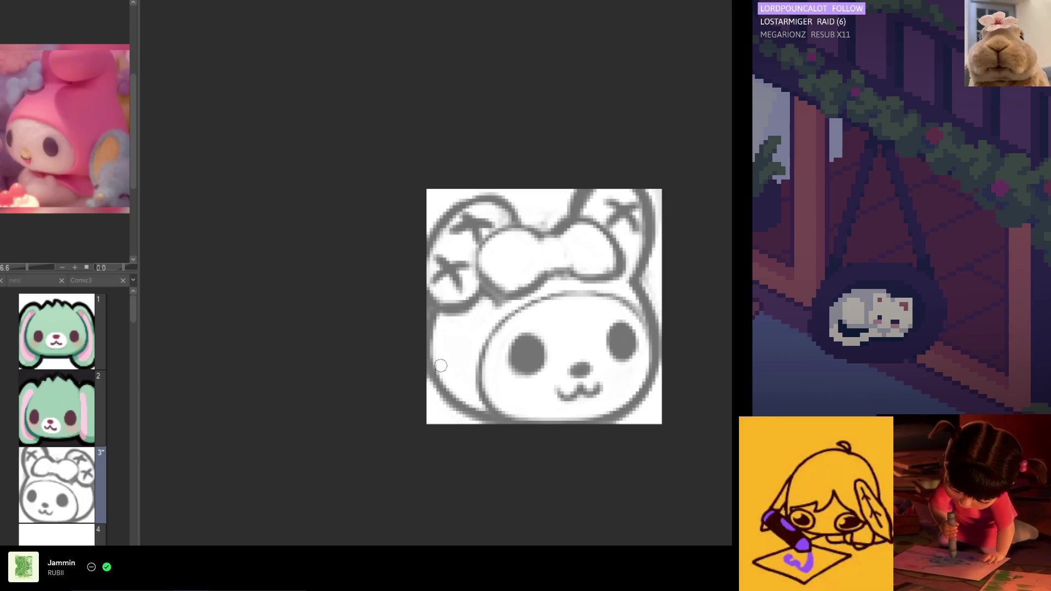
scroll(453, 267, down, 4)
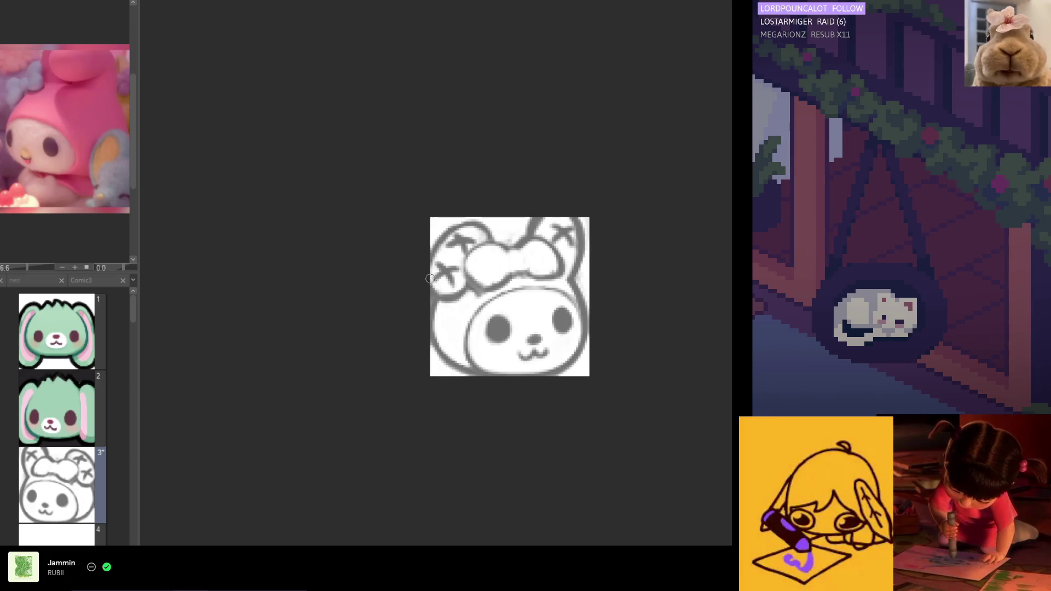
Draw a small oval knot at the bow's centre and shade inside one loop.
scroll(477, 269, up, 4)
scroll(478, 269, up, 1)
key(h)
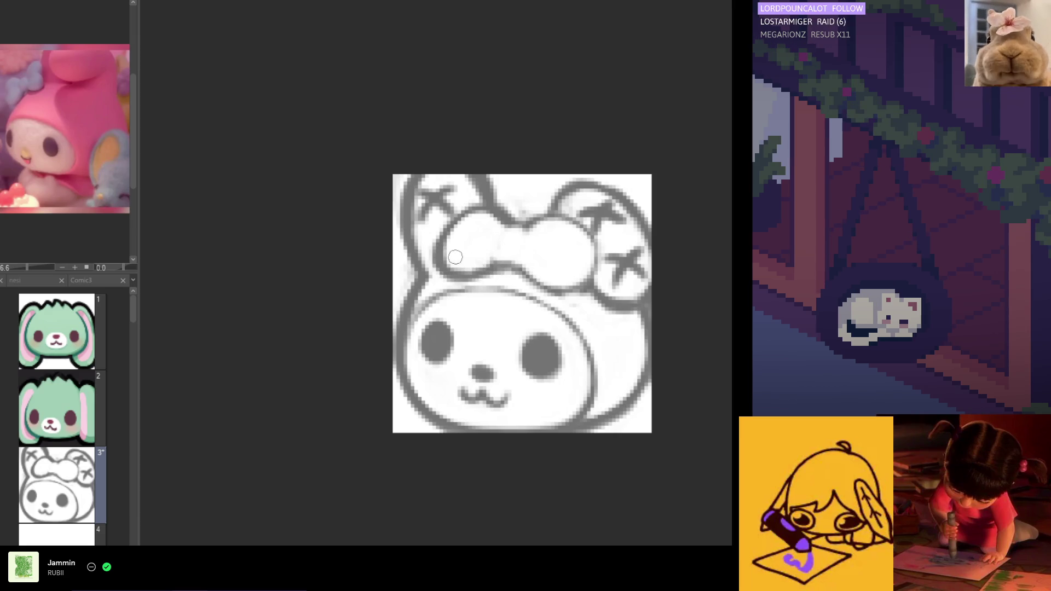
mouse_move(506, 235)
mouse_down()
mouse_move(497, 254)
mouse_move(519, 243)
mouse_move(508, 237)
mouse_move(515, 245)
mouse_up()
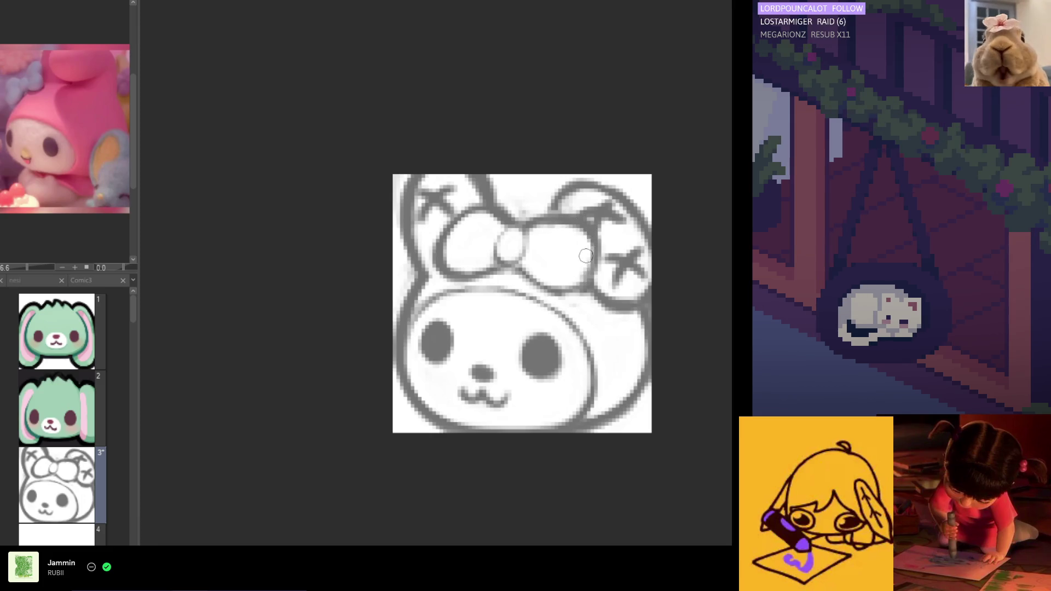
key(h)
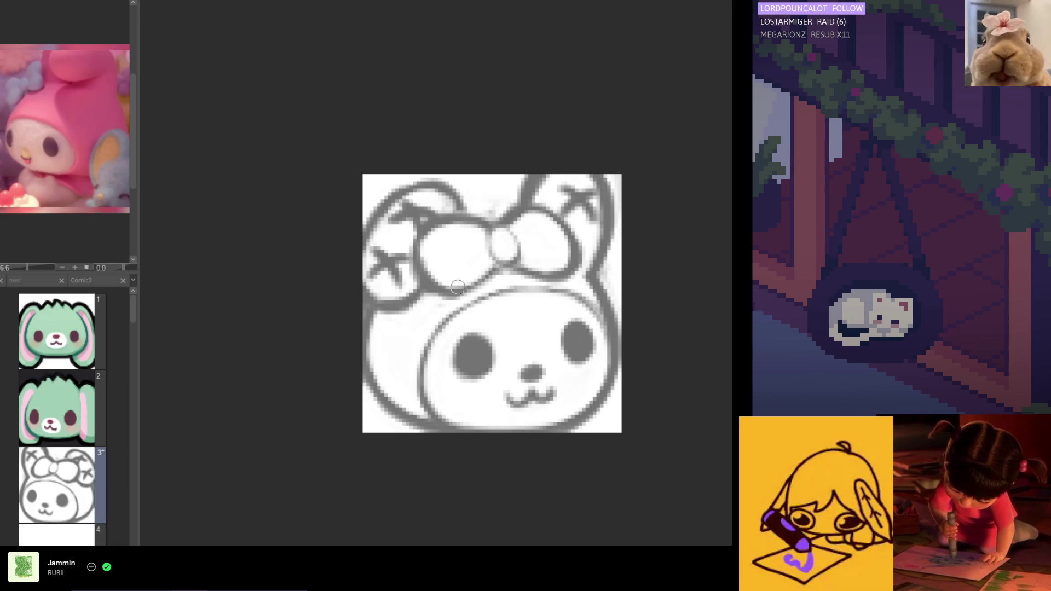
drag(460, 278, 473, 270)
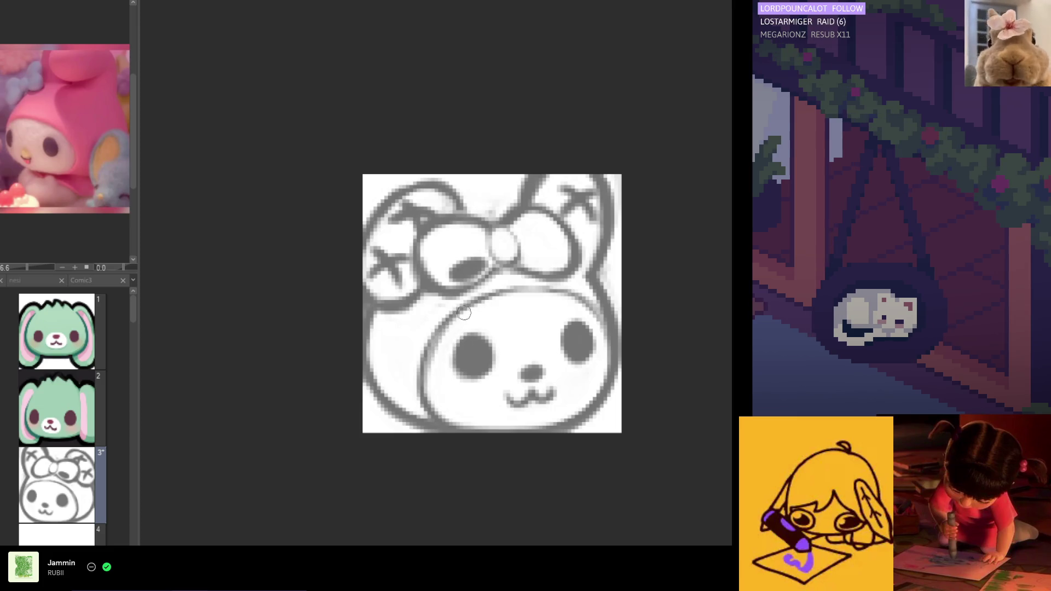
Restroke the inner face outline lighter and thinner, then mark inside the other bow loop.
mouse_move(445, 322)
mouse_down()
mouse_move(432, 408)
mouse_move(469, 299)
mouse_up()
key(ctrl+z)
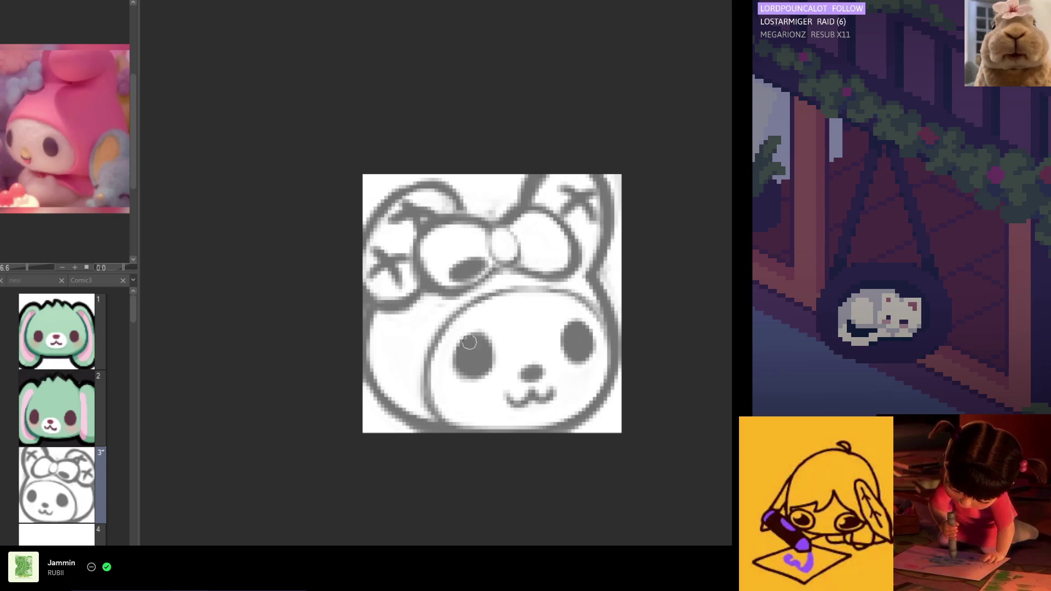
mouse_move(485, 292)
mouse_down()
mouse_move(433, 350)
mouse_move(423, 396)
mouse_up()
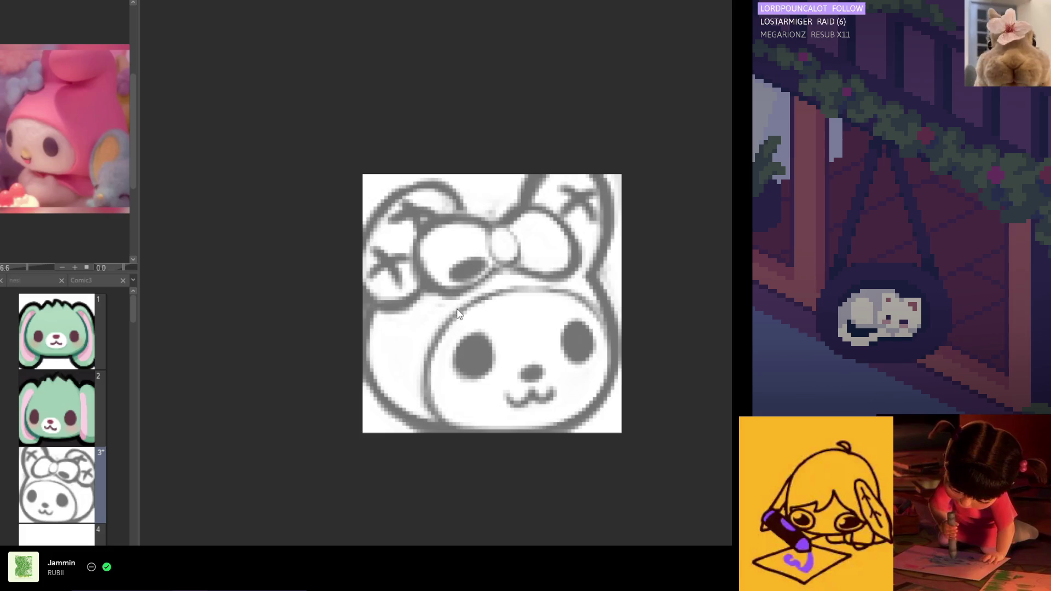
mouse_move(494, 292)
mouse_down()
mouse_move(434, 335)
mouse_move(425, 392)
mouse_up()
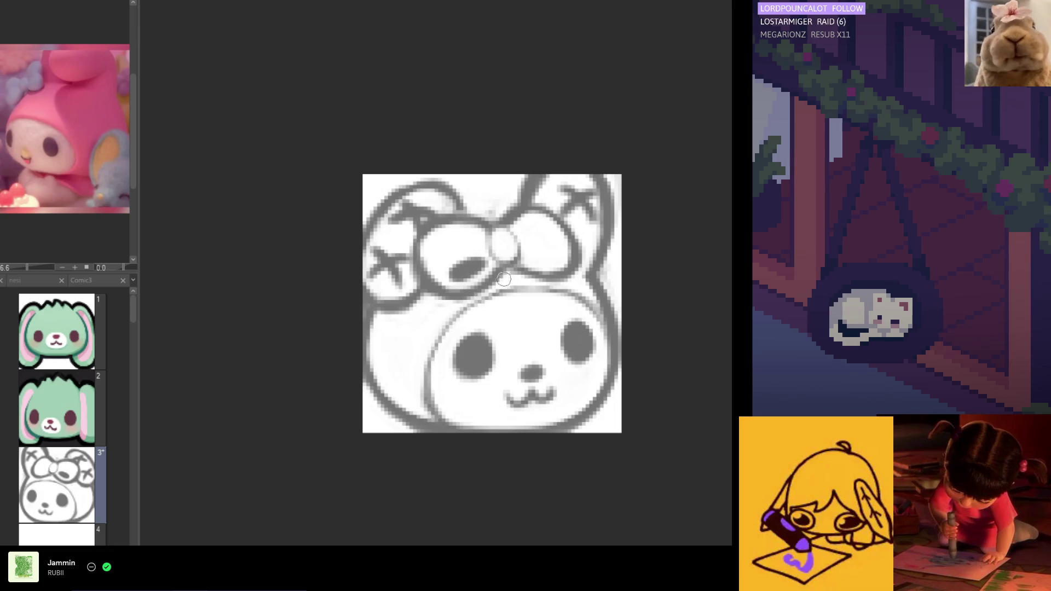
drag(564, 258, 530, 259)
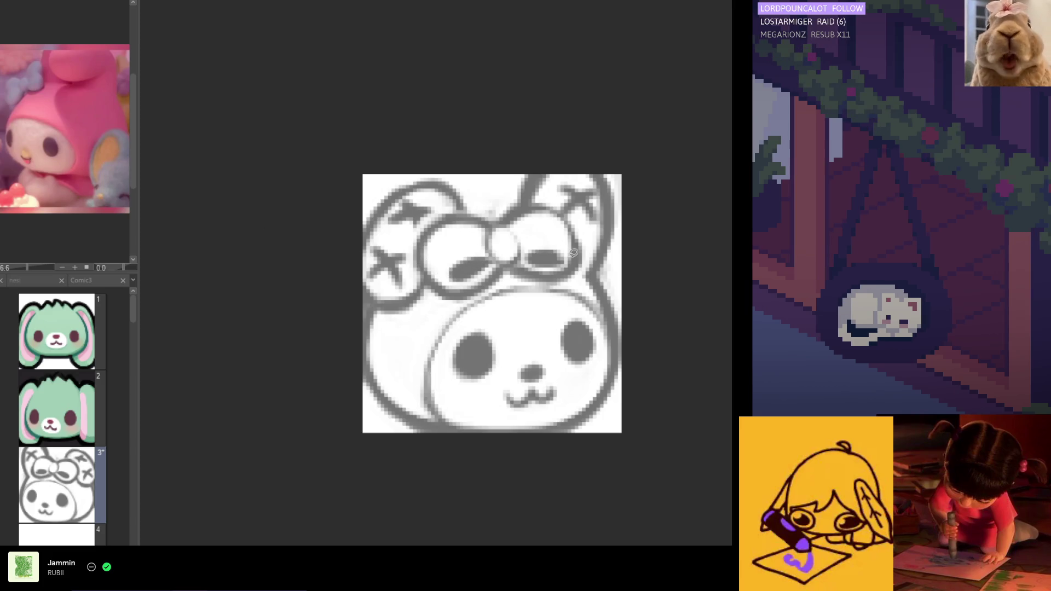
Lasso the bow, trial deleting it, then undo and deselect to keep it.
mouse_move(588, 244)
mouse_down()
mouse_move(552, 282)
mouse_move(482, 291)
mouse_up()
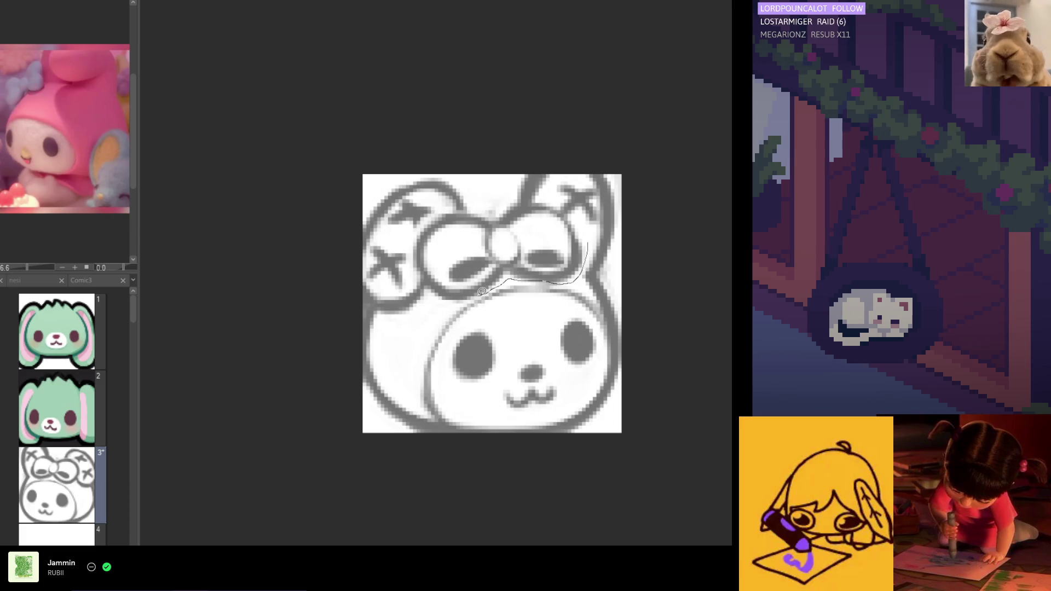
mouse_move(424, 272)
mouse_down()
mouse_move(416, 241)
mouse_move(455, 206)
mouse_move(559, 200)
mouse_move(594, 245)
mouse_up()
key(Delete)
key(ctrl+z)
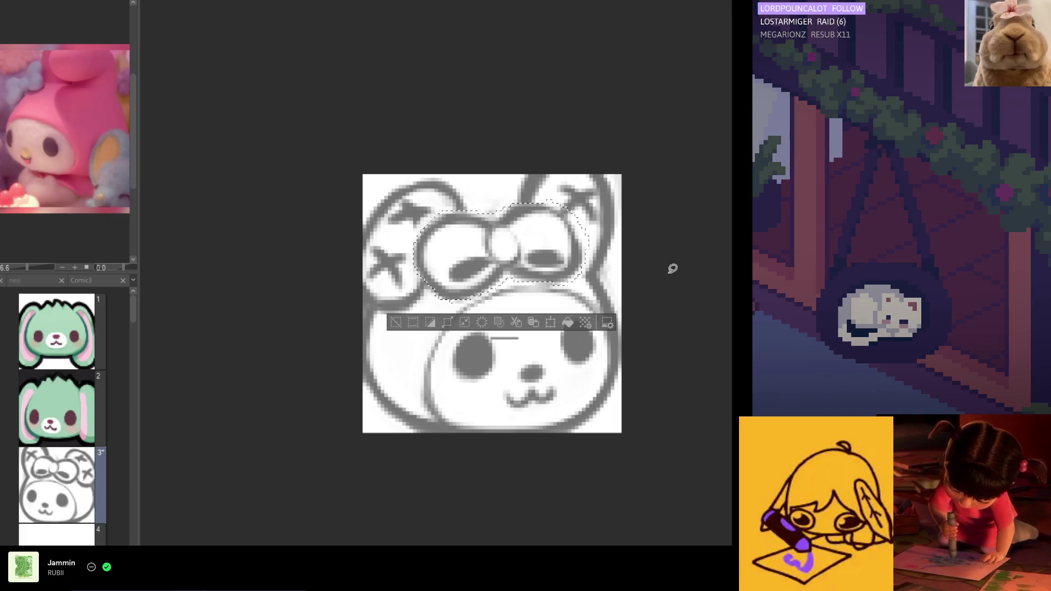
key(ctrl+d)
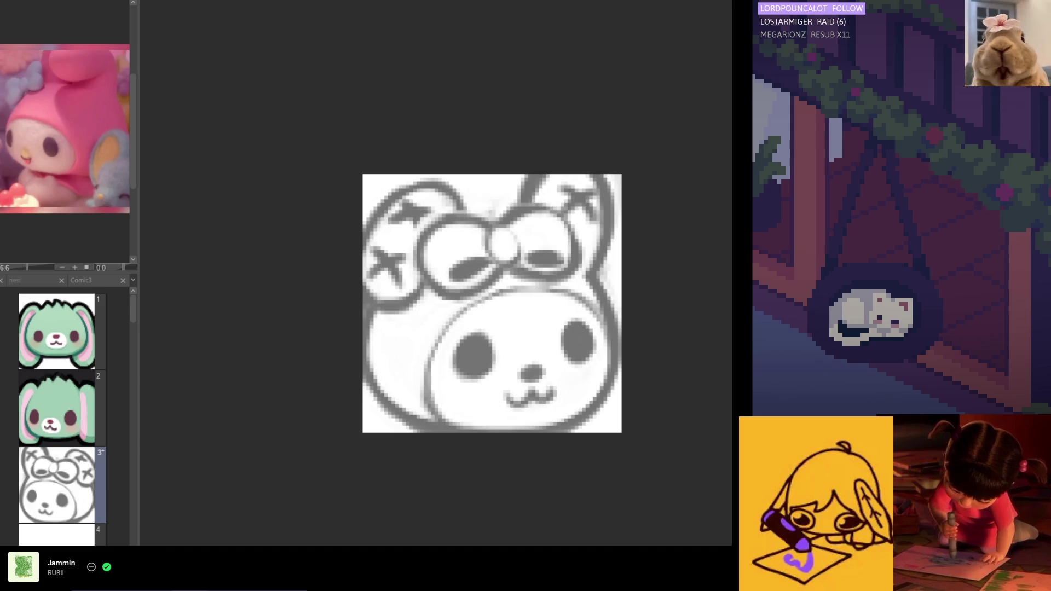
Delete the bow and extend both ear outlines down to the head, undoing a stray cheek stroke.
key(Delete)
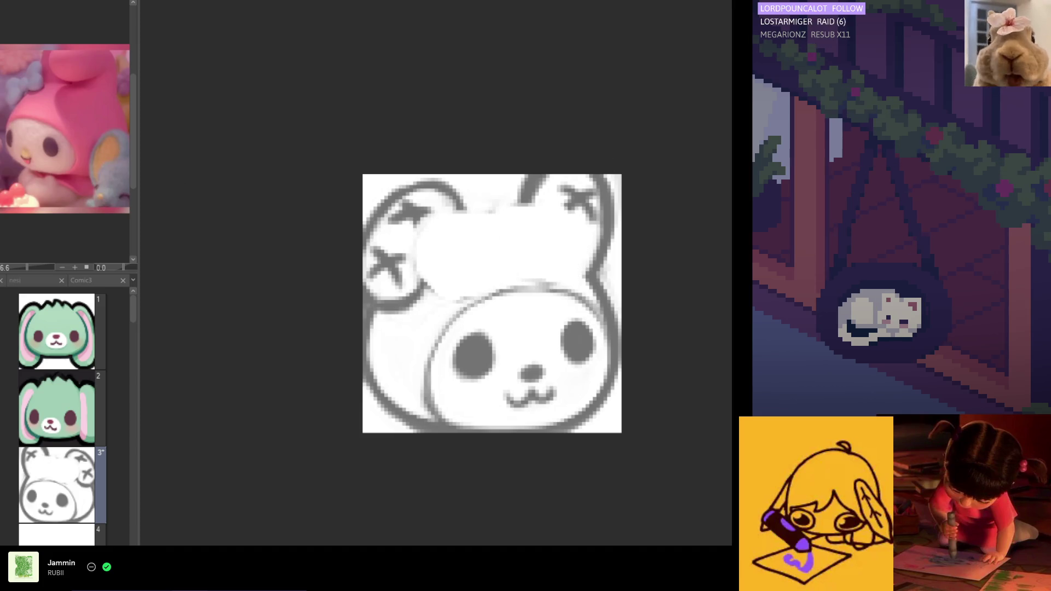
drag(522, 202, 518, 250)
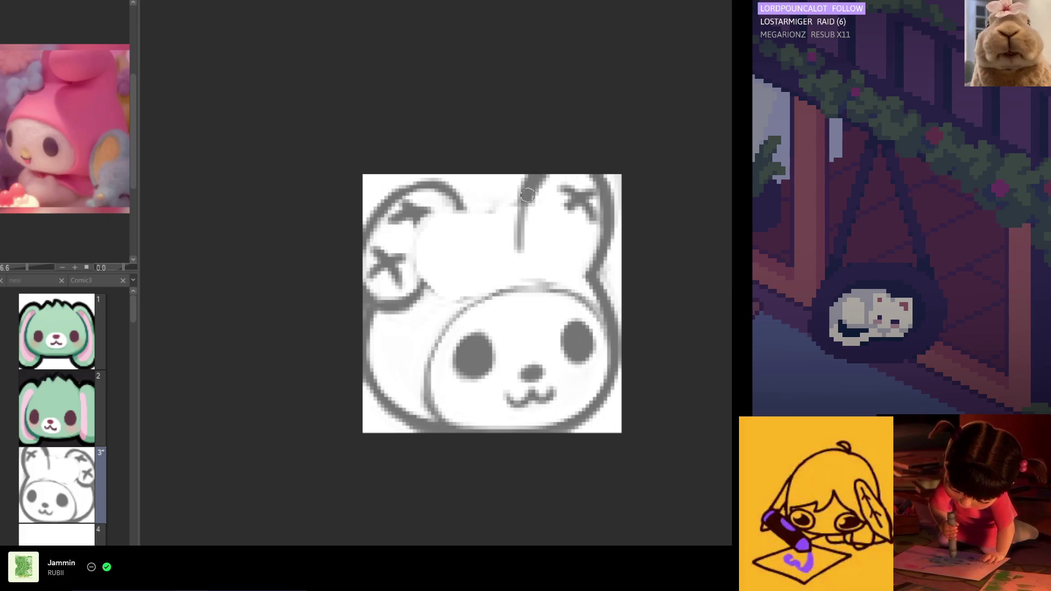
mouse_move(459, 200)
mouse_down()
mouse_move(474, 247)
mouse_move(517, 241)
mouse_move(462, 247)
mouse_move(530, 244)
mouse_up()
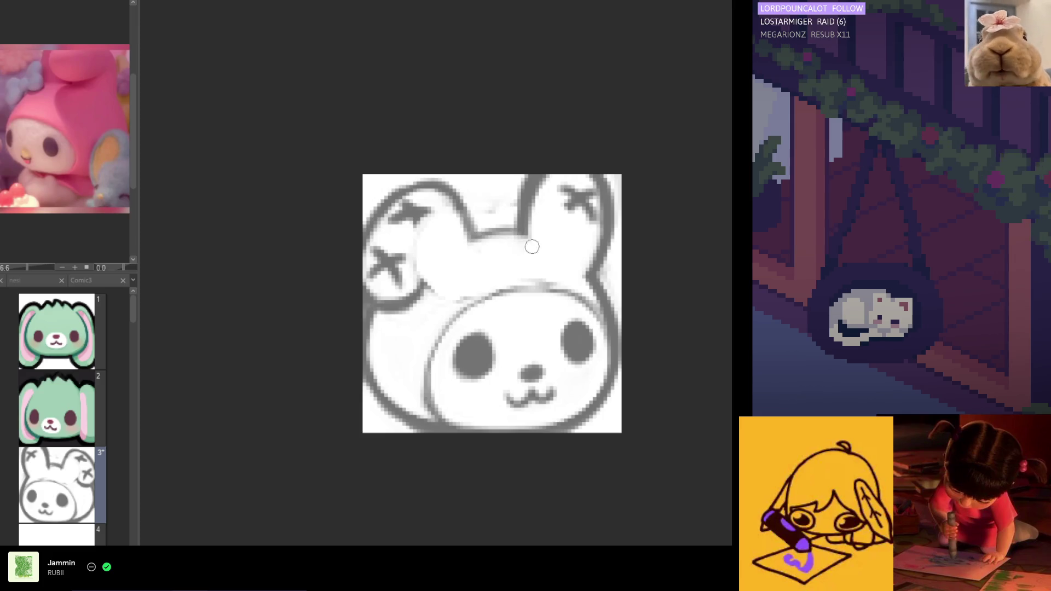
drag(438, 245, 432, 270)
key(ctrl+z)
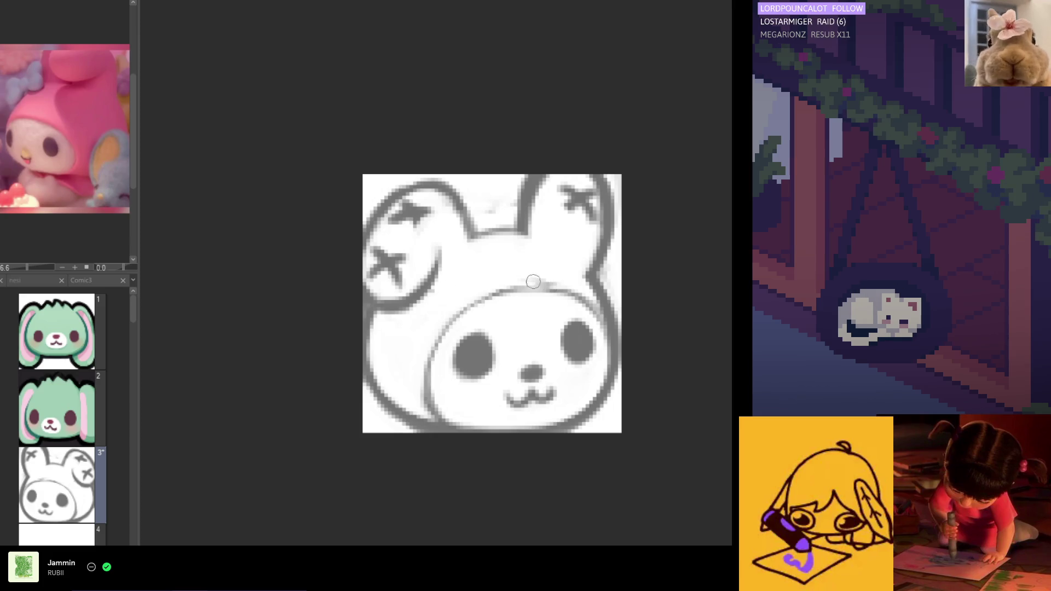
scroll(485, 204, down, 5)
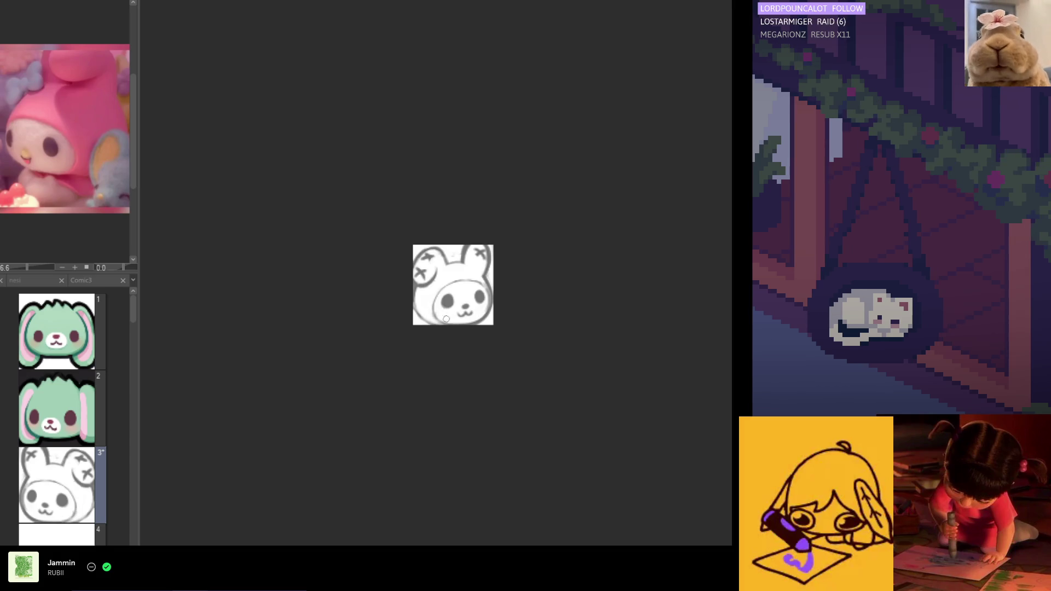
Erase the smiling mouth, paint a small mark below the nose, and sample the eye's grey.
drag(473, 314, 456, 317)
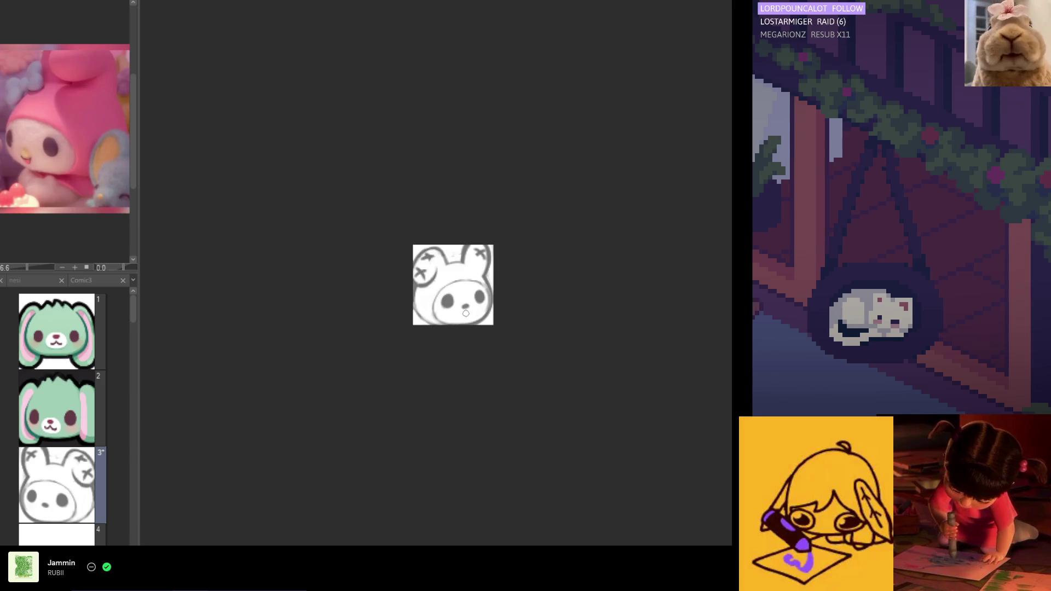
scroll(464, 377, left, 3)
scroll(466, 379, right, 3)
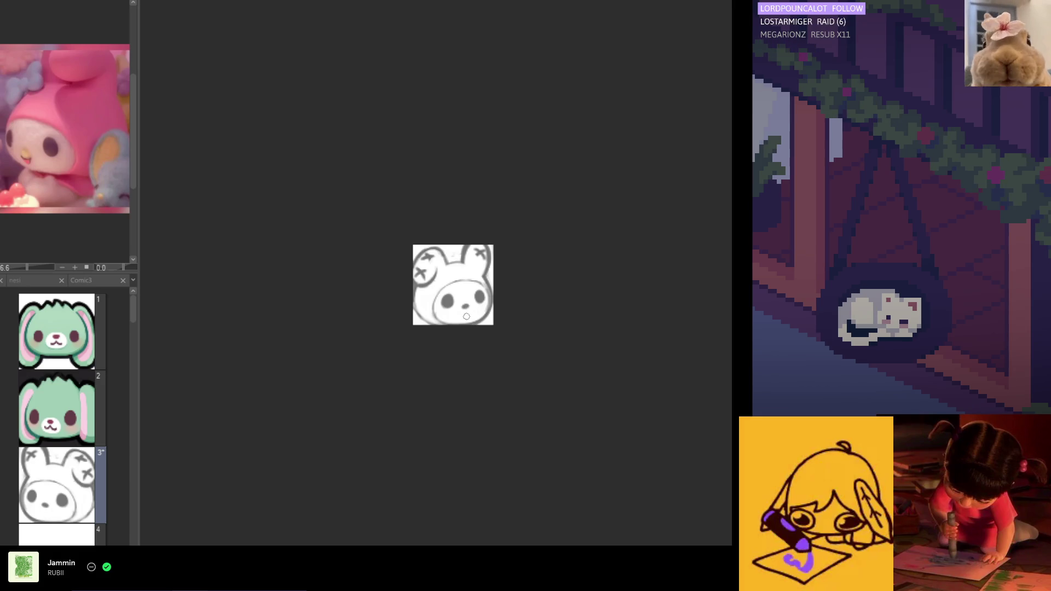
drag(463, 319, 464, 315)
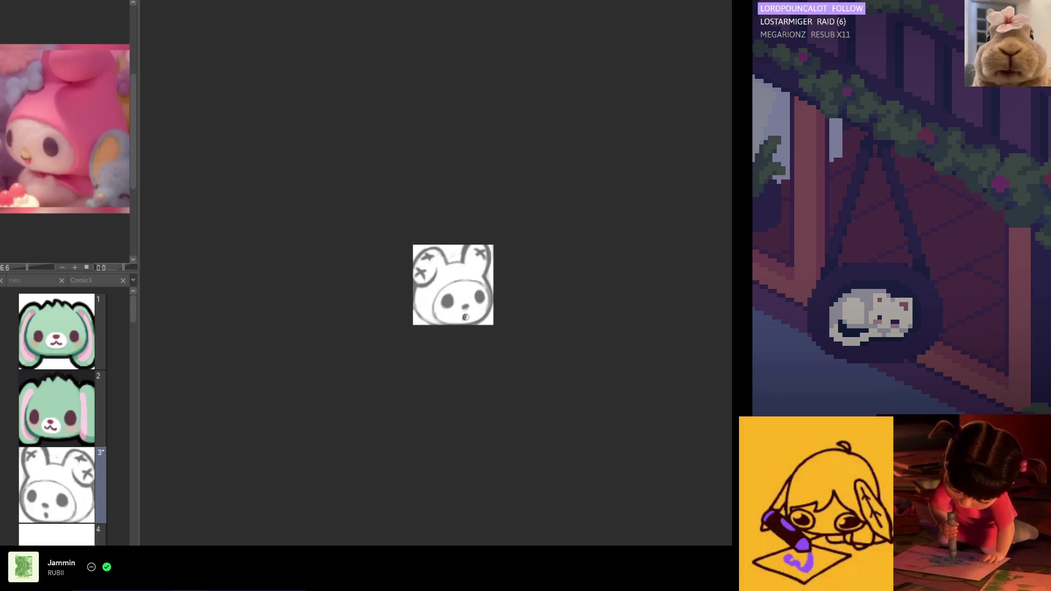
drag(472, 339, 580, 339)
alt+click(573, 294)
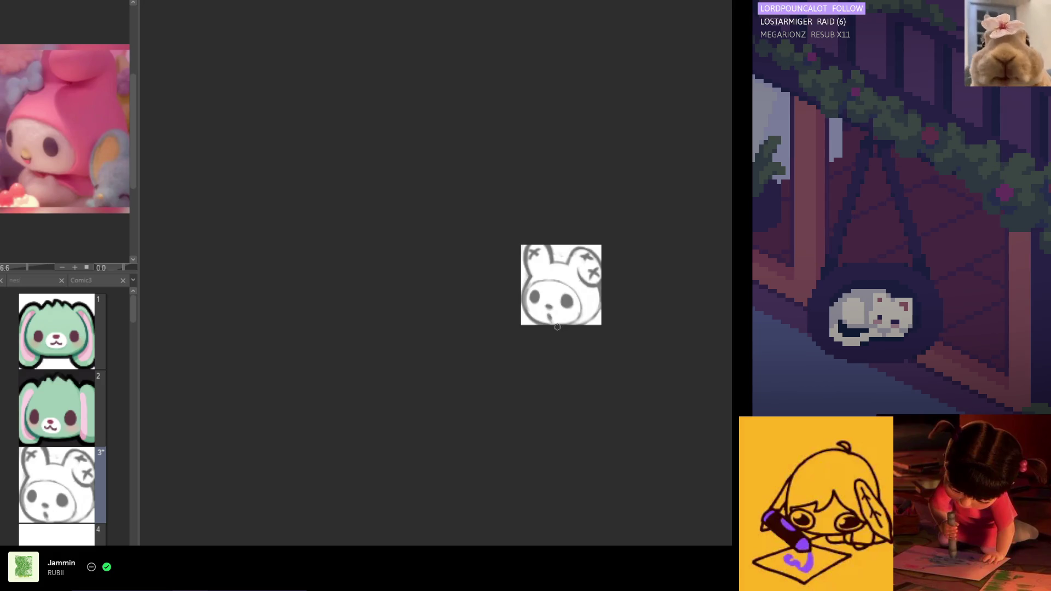
Add to the mouth mark under the nose in mirrored view, undoing the extra dot.
key(h)
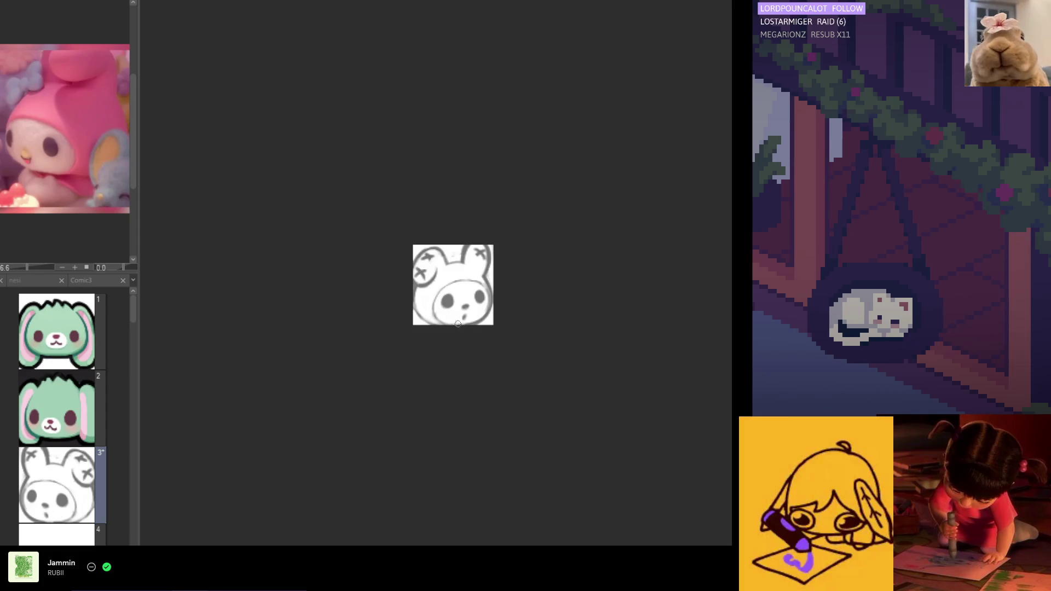
drag(461, 316, 467, 318)
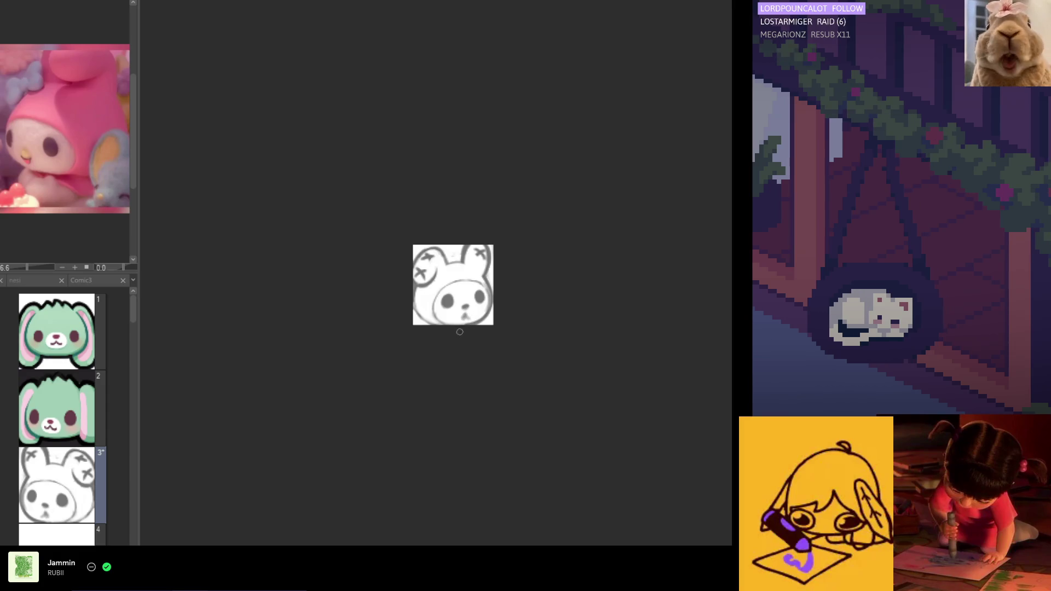
key(h)
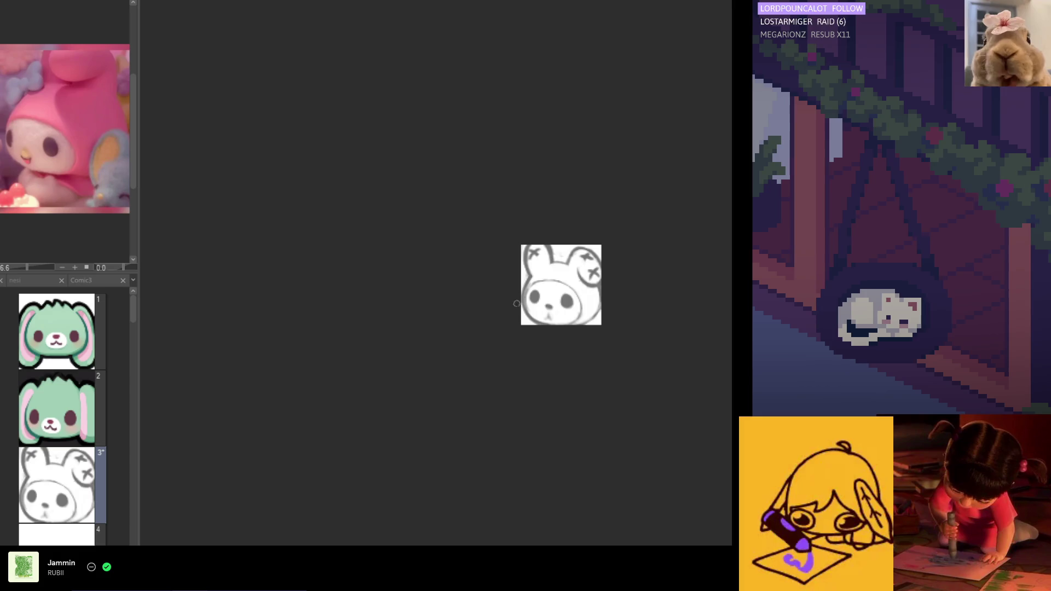
drag(545, 316, 548, 318)
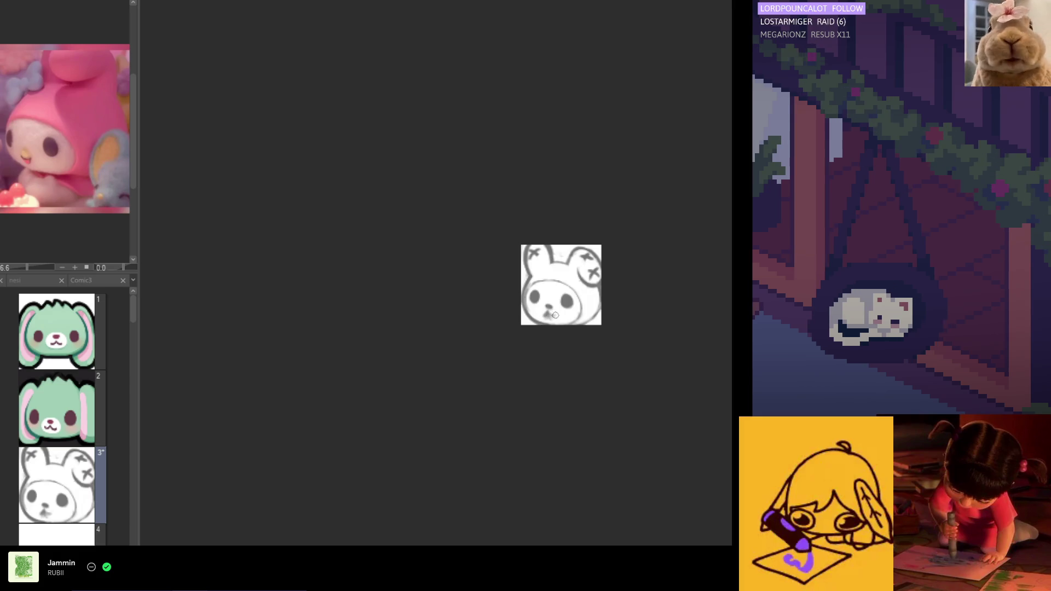
key(ctrl+z)
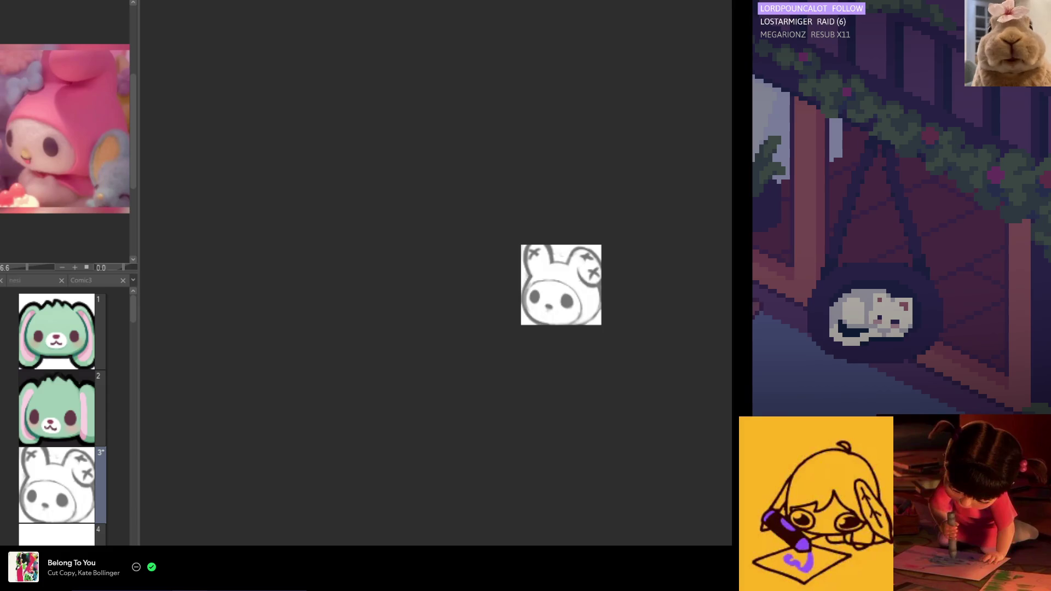
Zoom in on the bunny sketch and compare it in normal and mirrored views.
scroll(538, 276, up, 3)
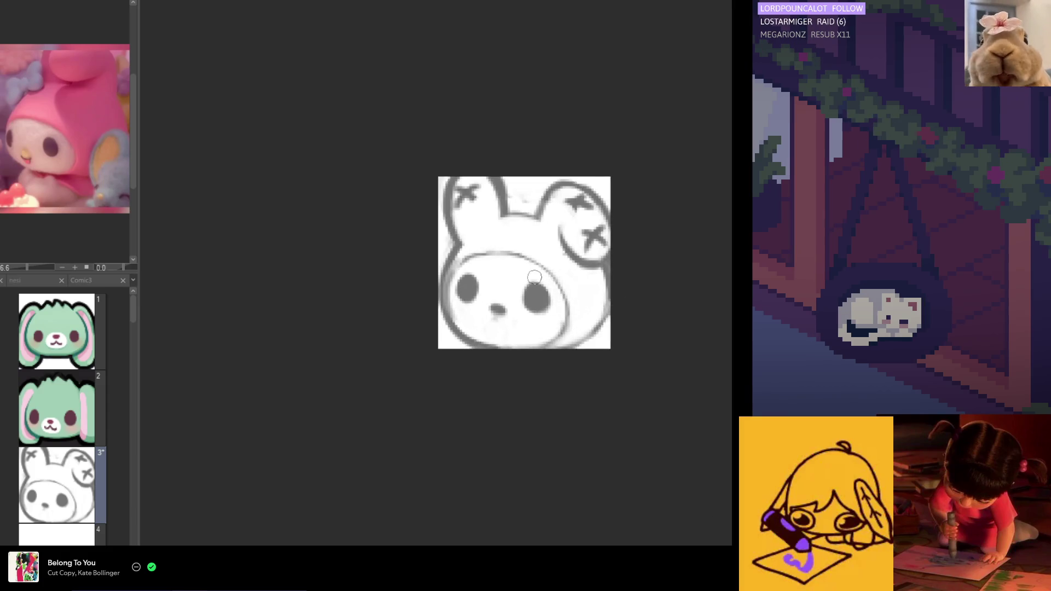
scroll(538, 276, up, 1)
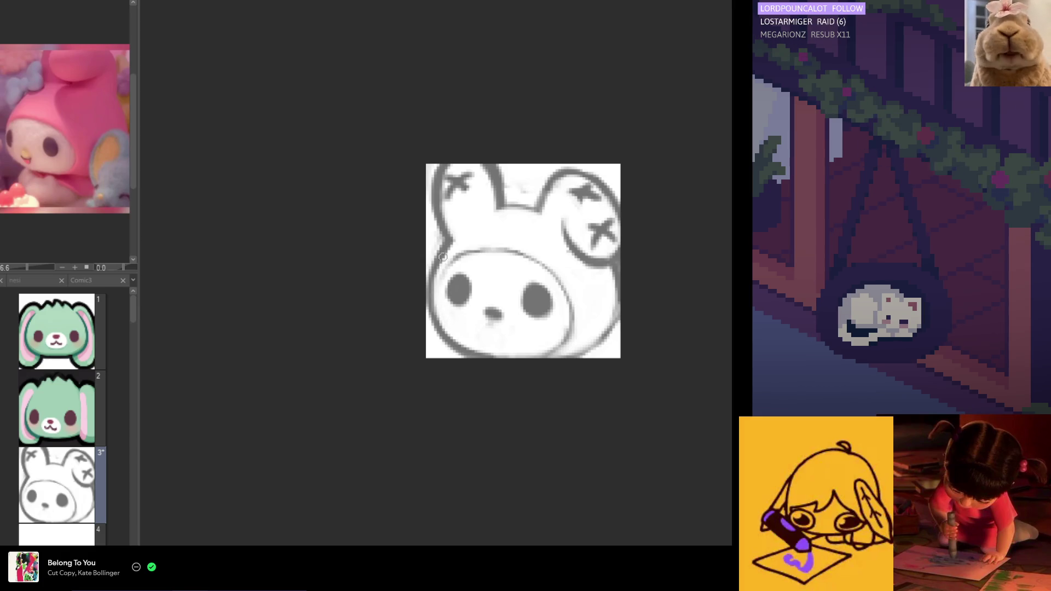
key(h)
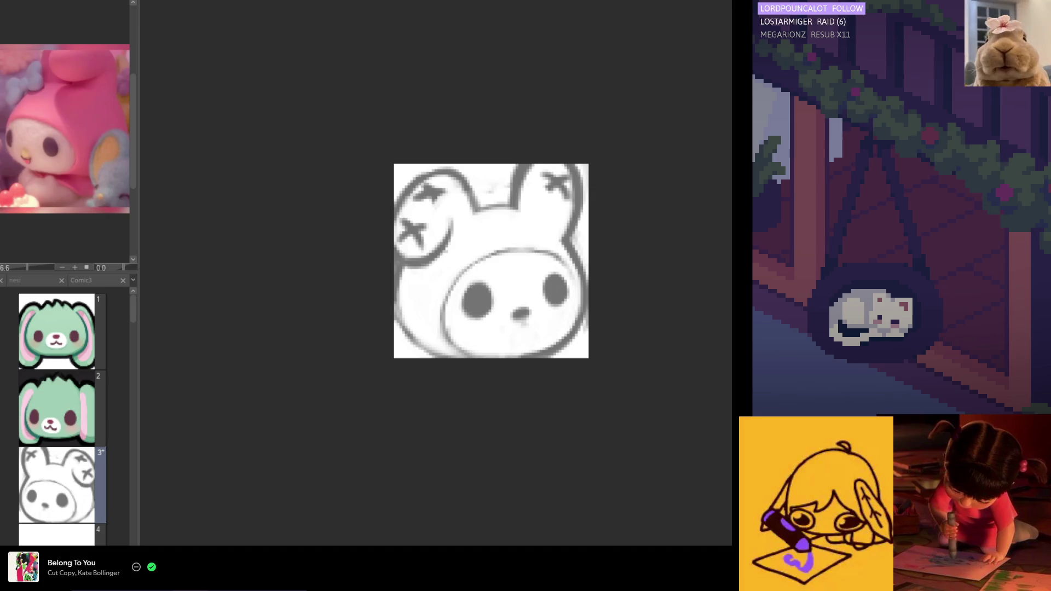
right_click(85, 564)
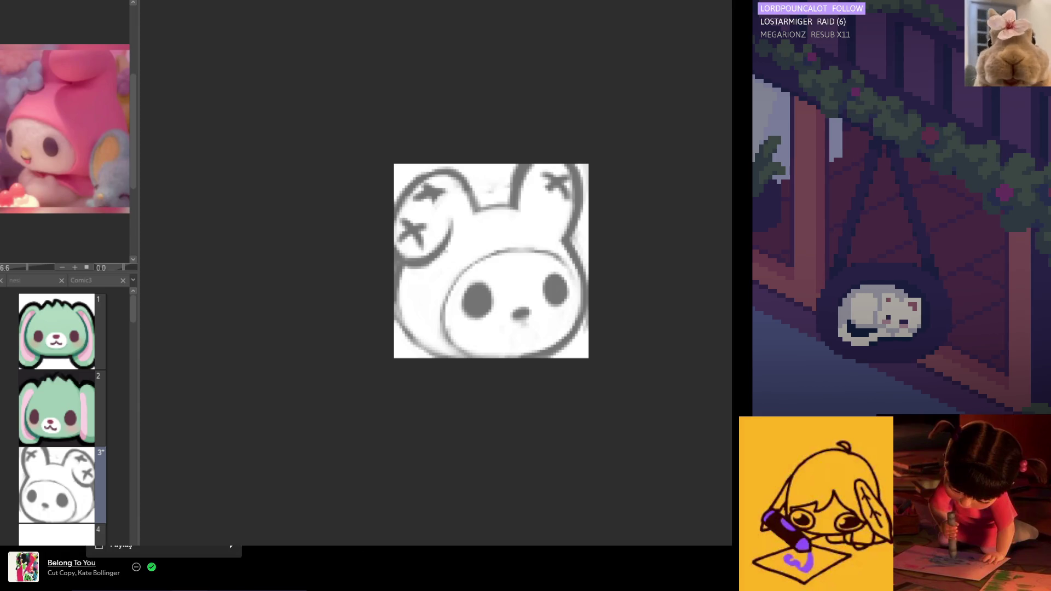
key(Escape)
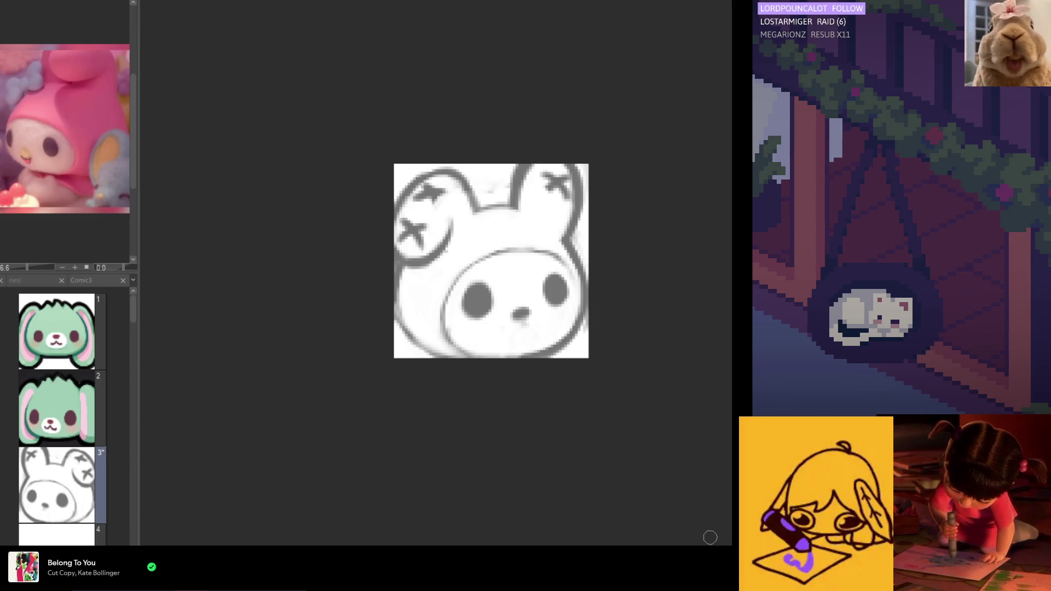
key(h)
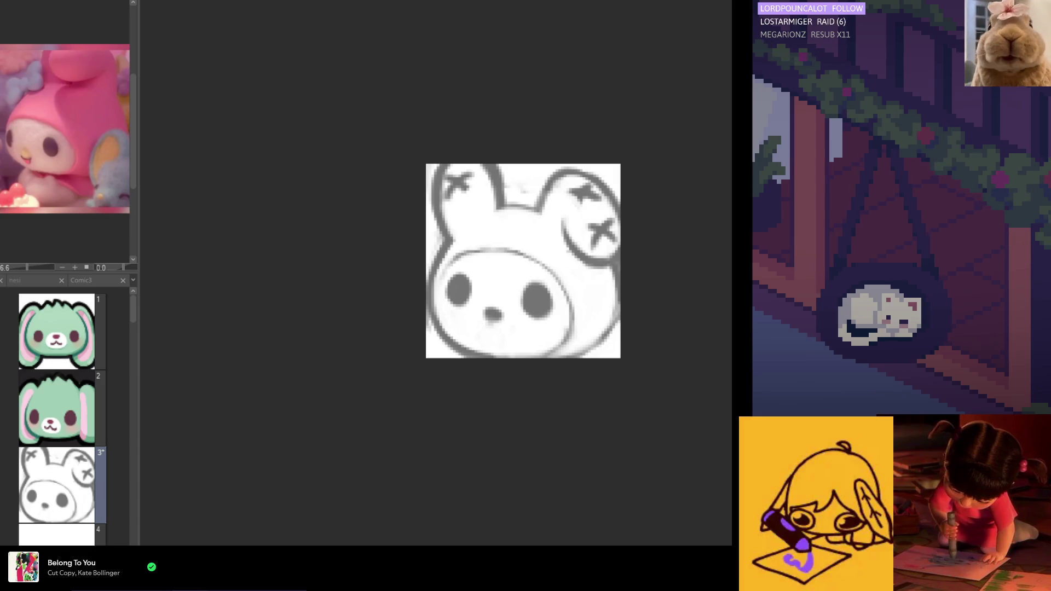
key(h)
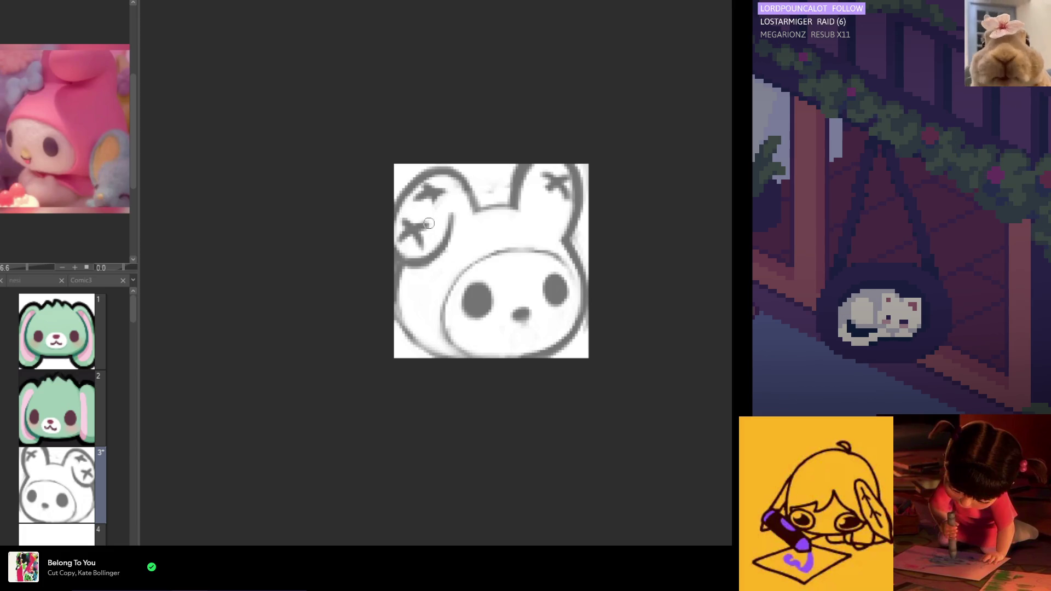
Redraw the head's lower-left outline darker along its bottom curve, checking it mirrored.
mouse_move(394, 305)
mouse_down()
mouse_move(404, 331)
mouse_move(399, 307)
mouse_move(445, 357)
mouse_up()
drag(399, 332, 453, 354)
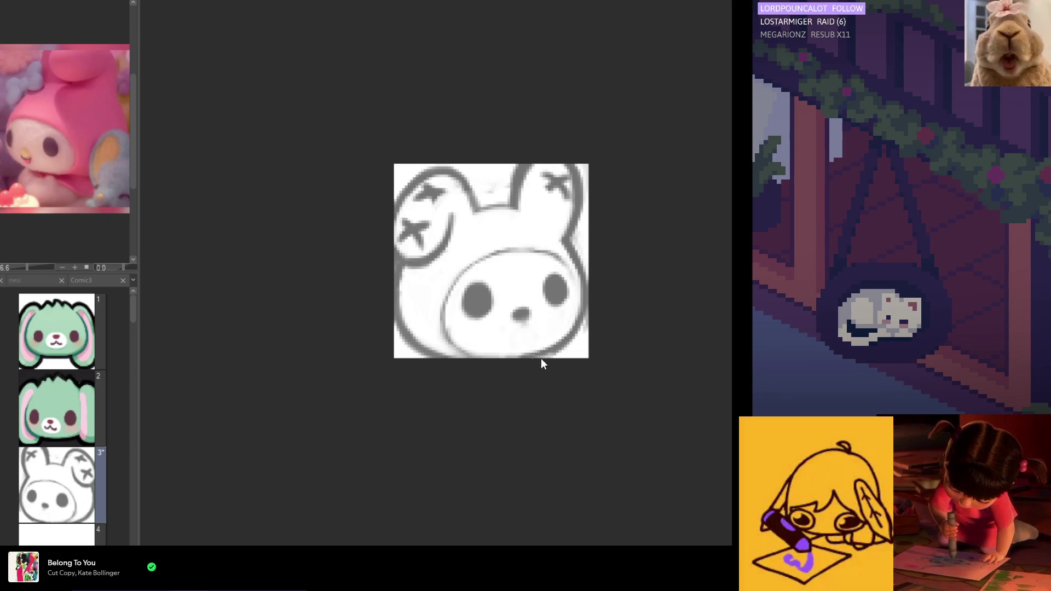
key(h)
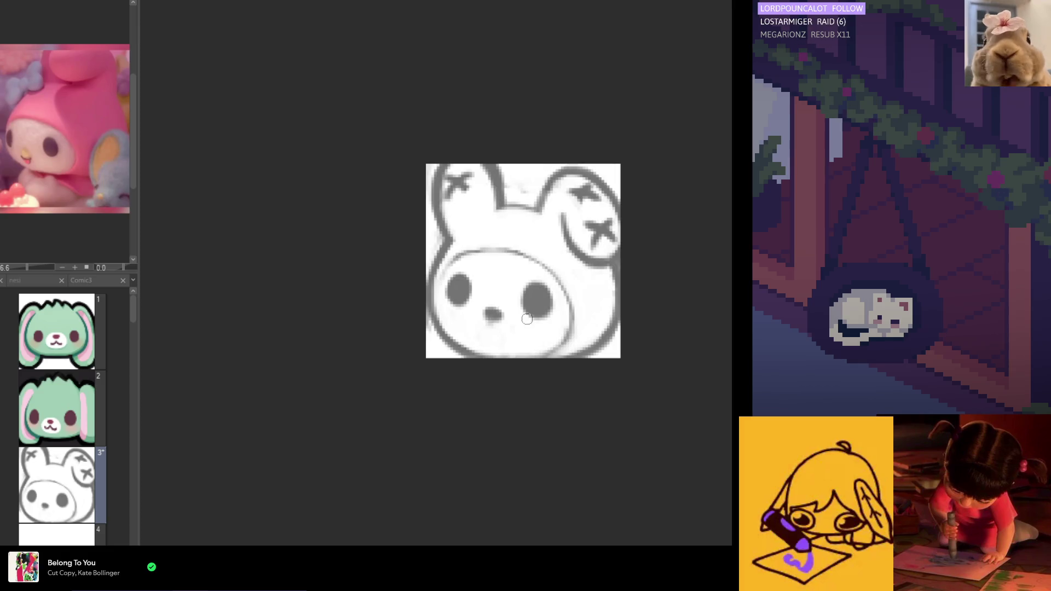